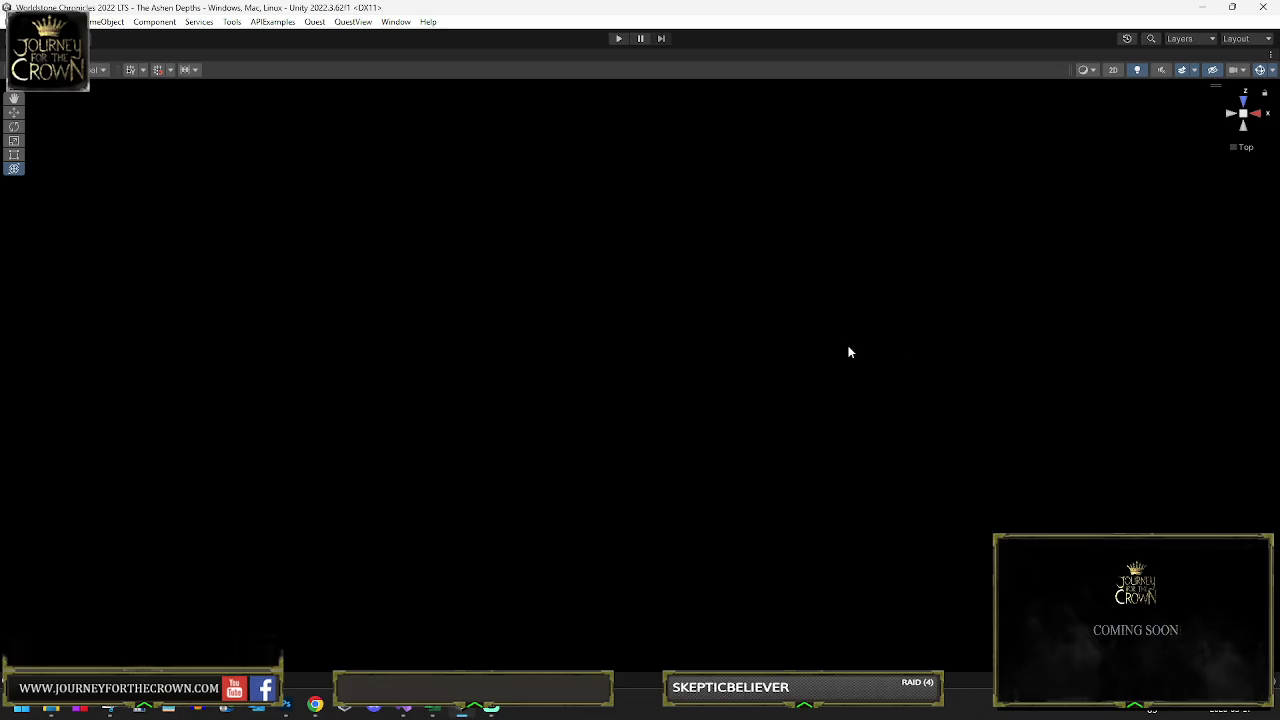
Step: Orbit the scene camera, then return to a straight-down Top view of the dungeon
click(1245, 107)
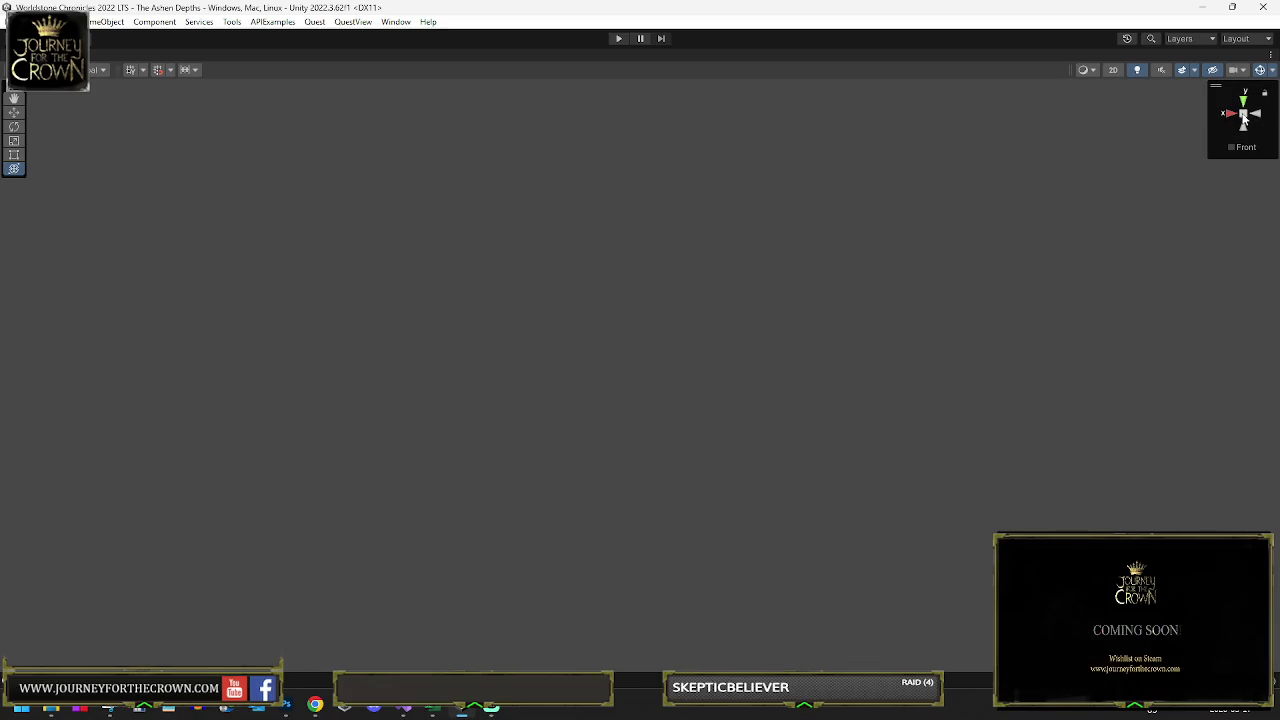
mouse_move(831, 274)
mouse_down()
mouse_move(846, 331)
mouse_move(1164, 131)
mouse_up()
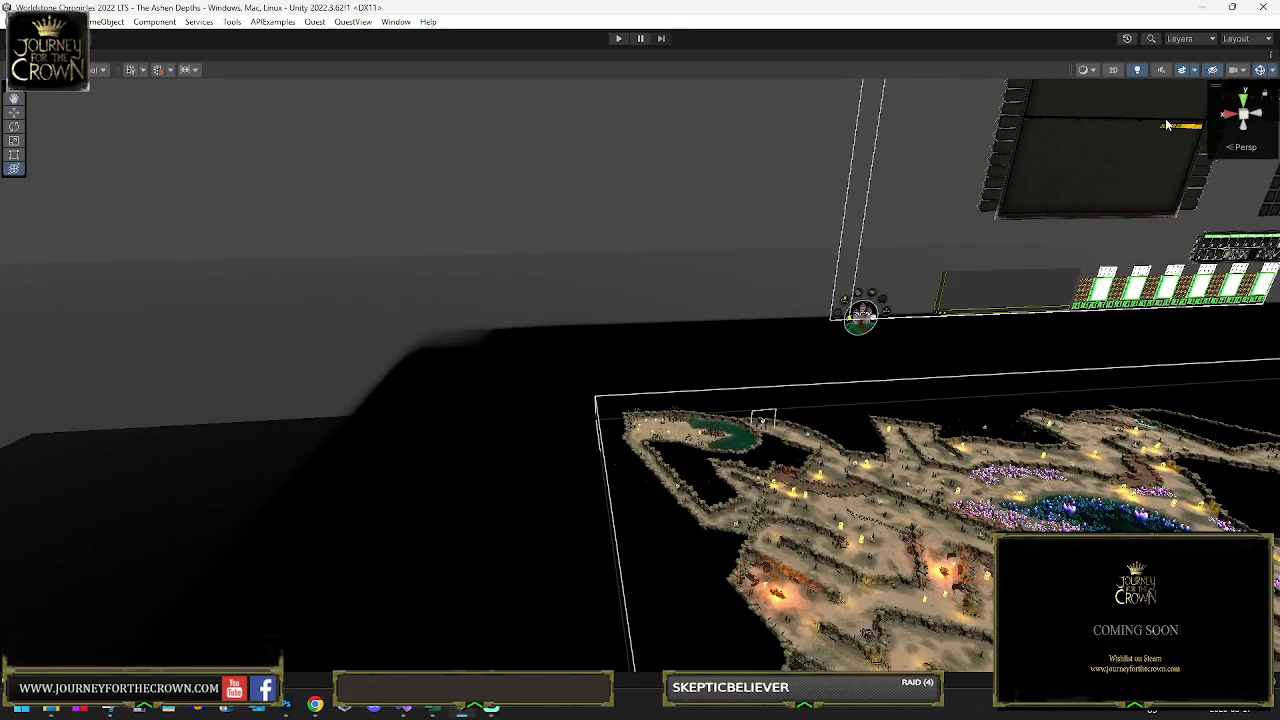
click(1243, 95)
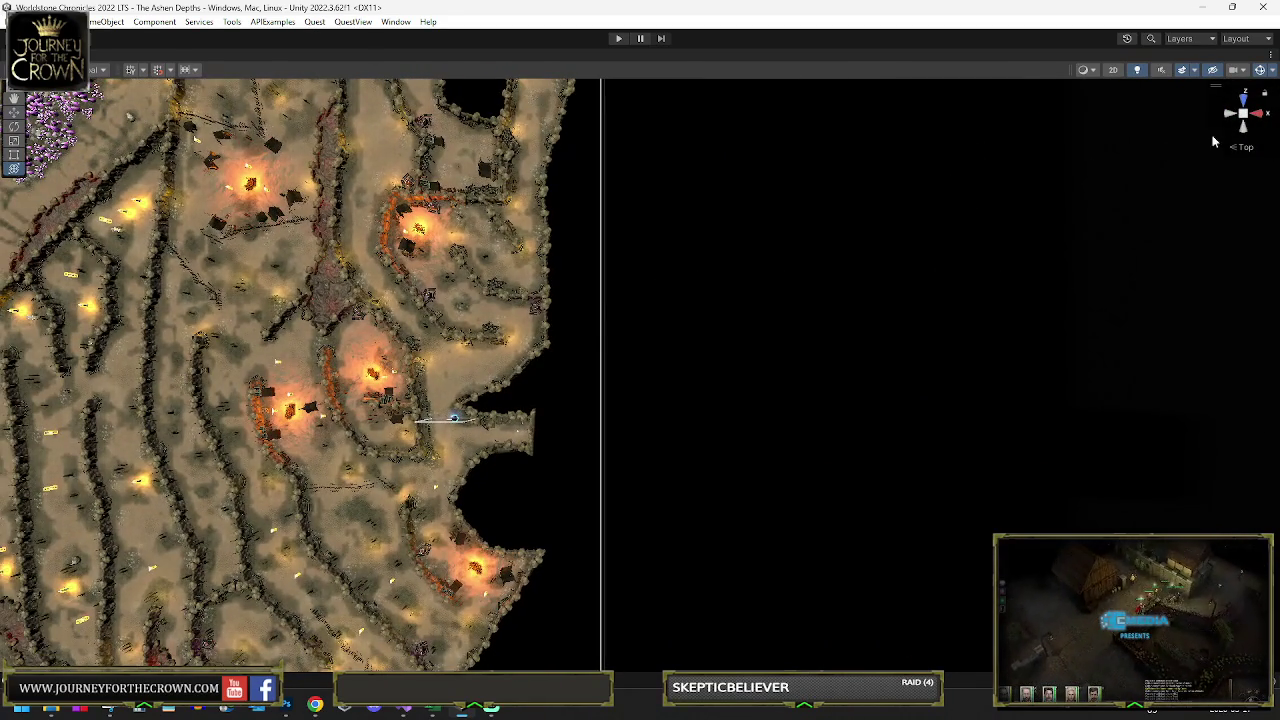
Step: Zoom out and pan until the whole cave map sits in the Scene view
scroll(606, 420, up, 3)
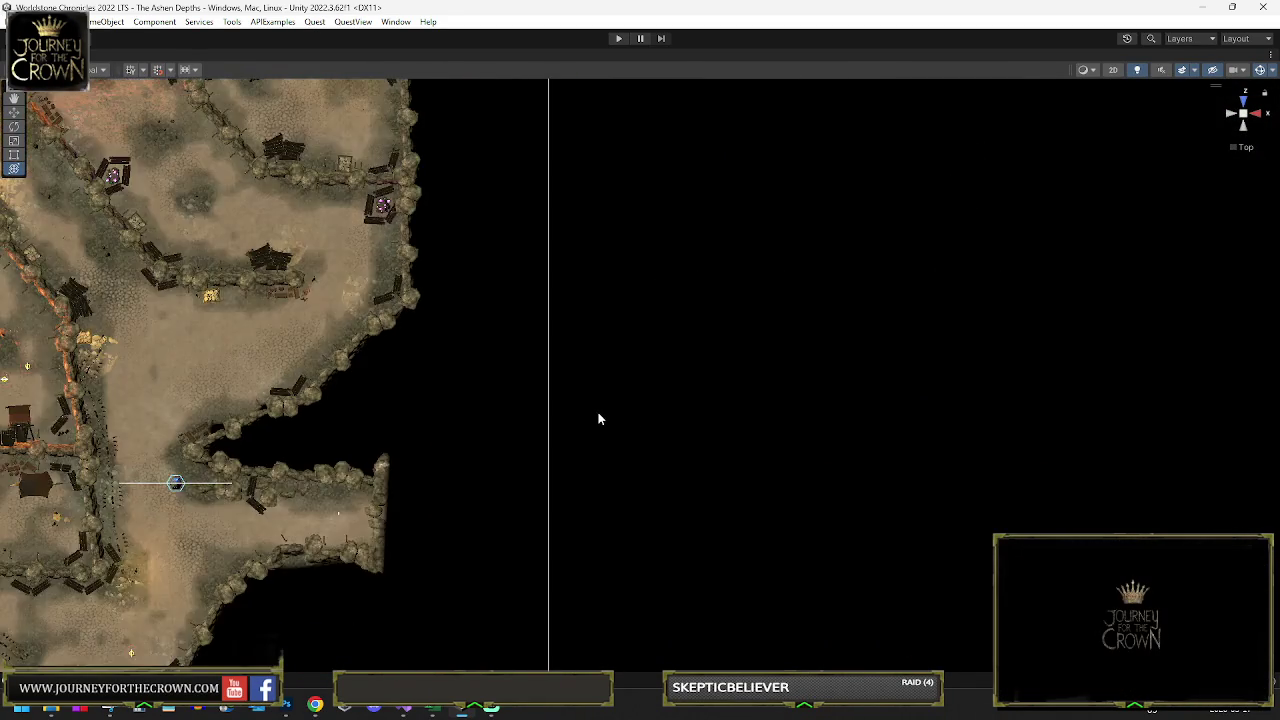
scroll(591, 418, down, 5)
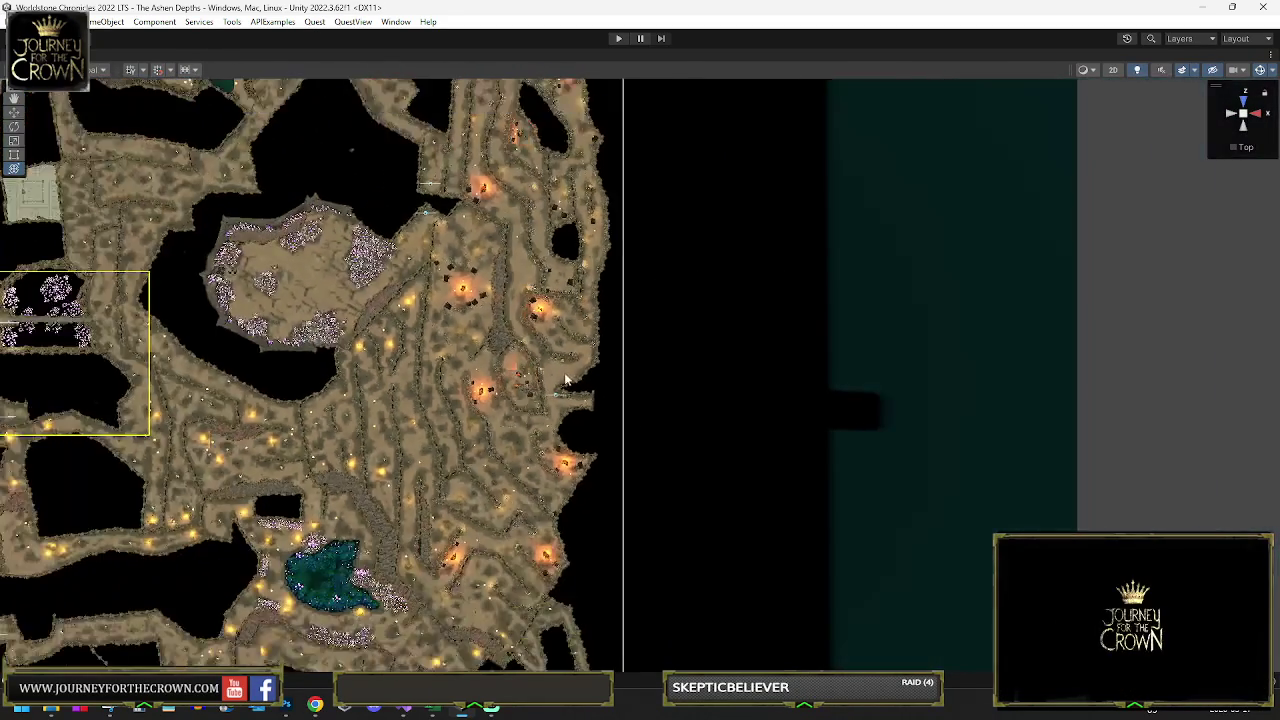
scroll(565, 360, down, 4)
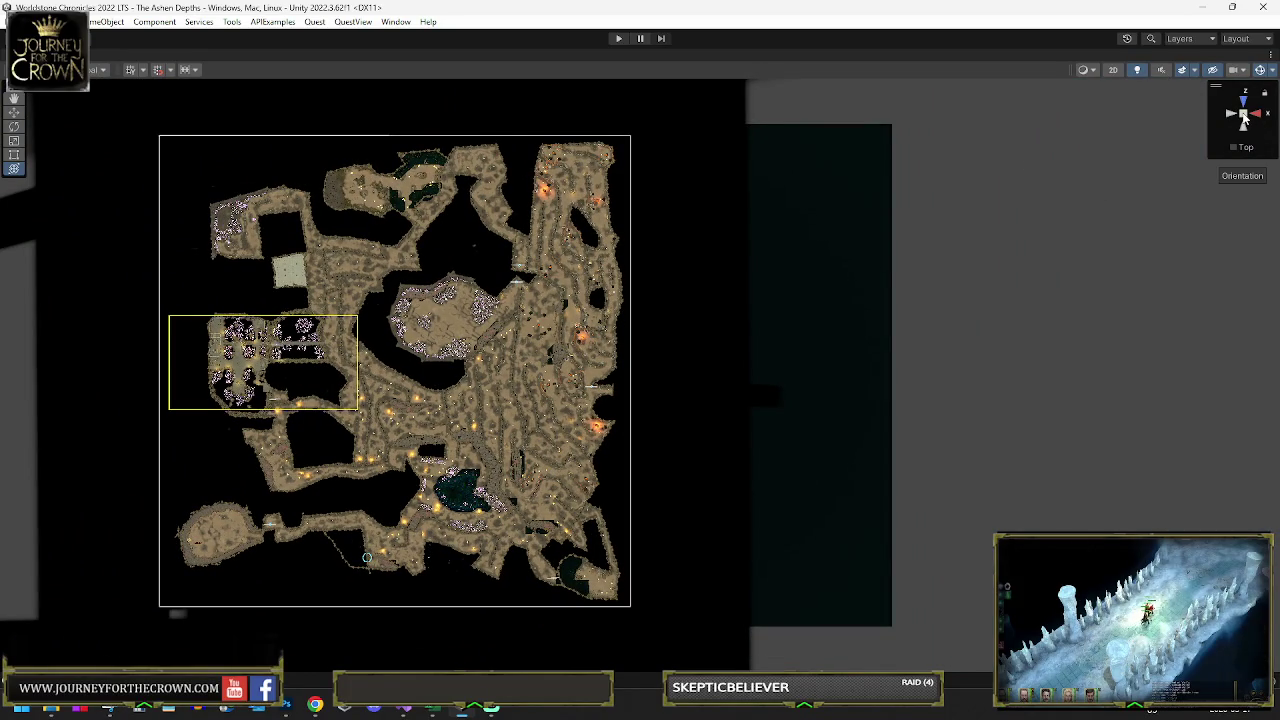
scroll(638, 376, down, 2)
drag(730, 292, 871, 276)
scroll(626, 340, up, 2)
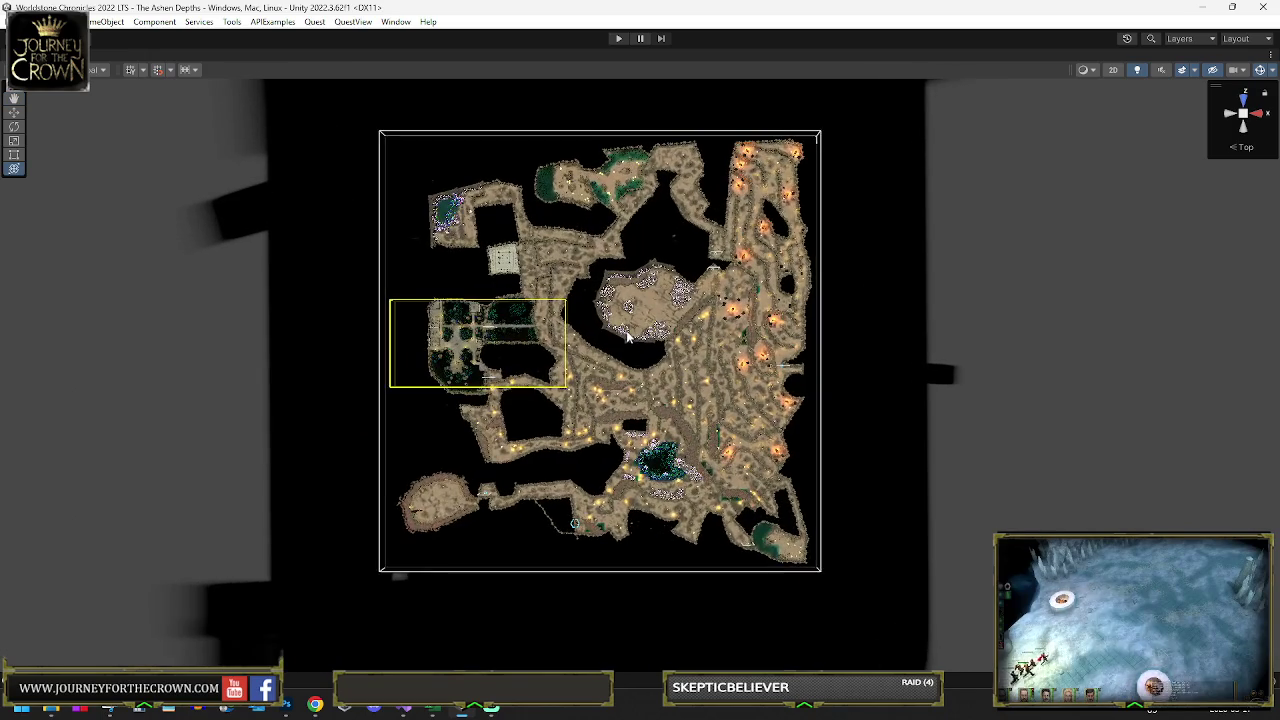
scroll(627, 338, up, 2)
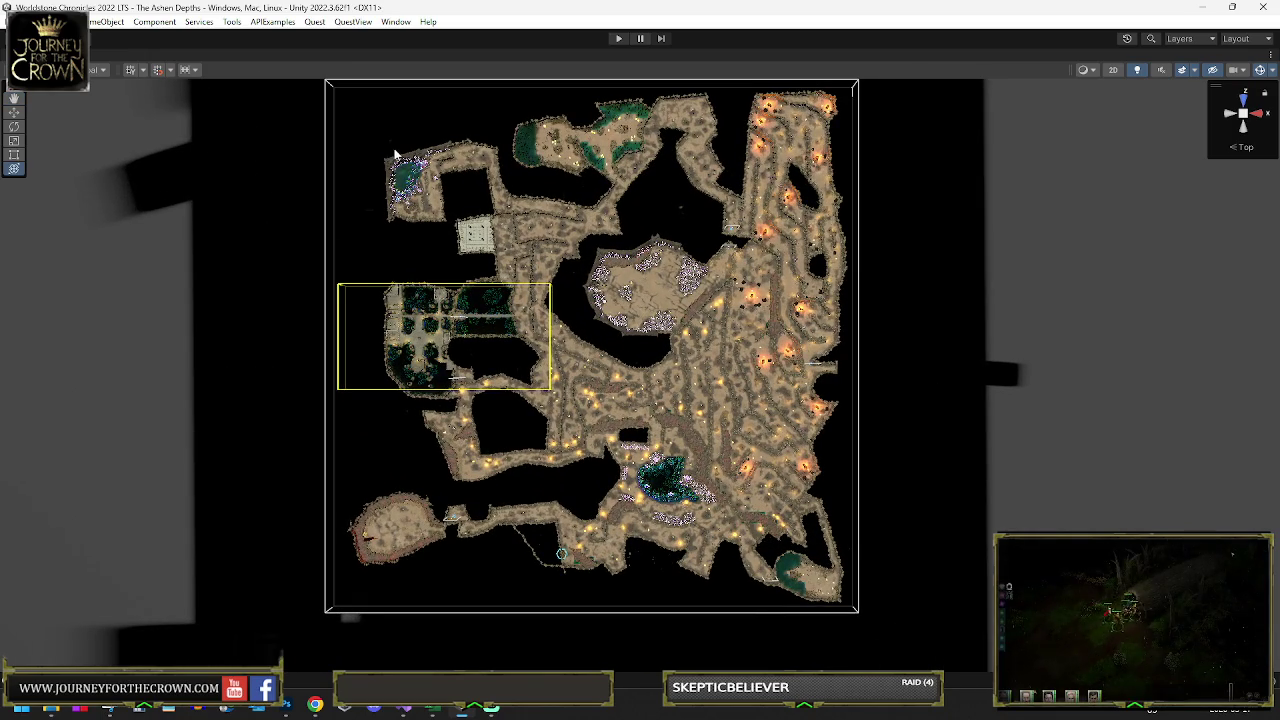
Step: Hide the scene gizmos, recentre the cave map, and start a Win+Shift+S screen capture
click(1260, 70)
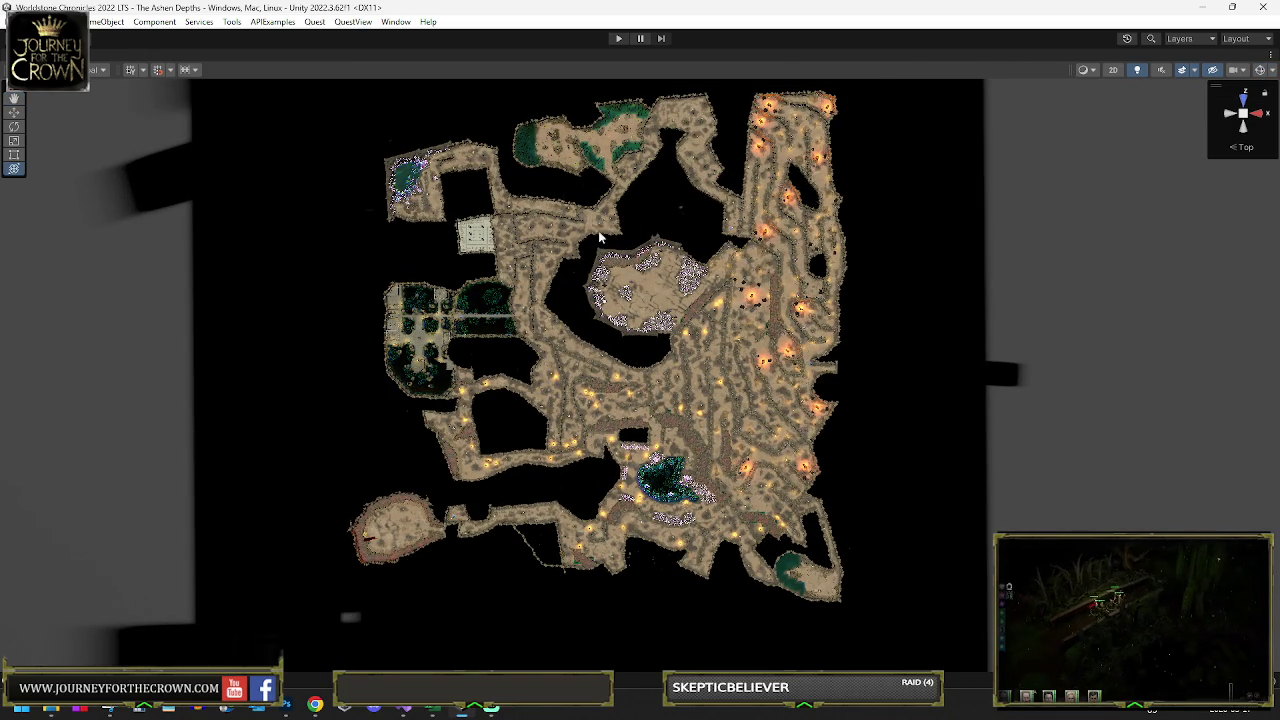
scroll(576, 245, up, 2)
mouse_move(600, 246)
mouse_down()
mouse_move(588, 289)
mouse_move(575, 288)
mouse_up()
mouse_move(119, 714)
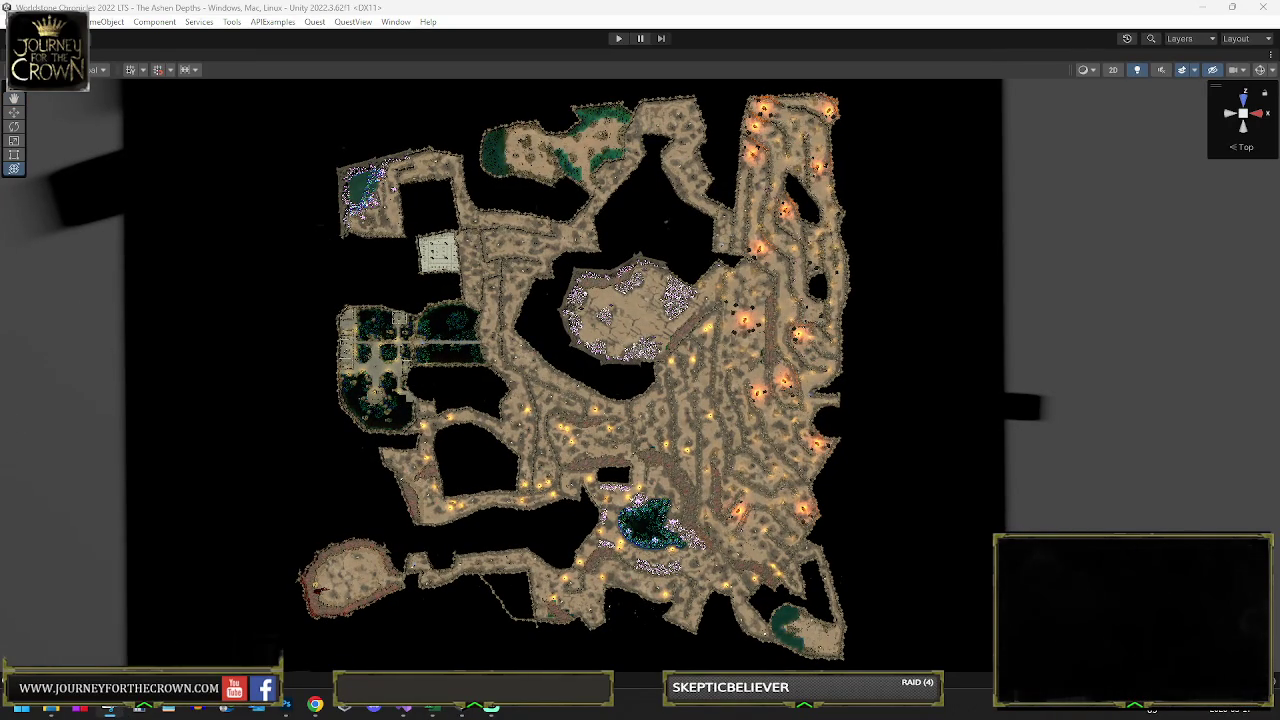
key(super+shift+s)
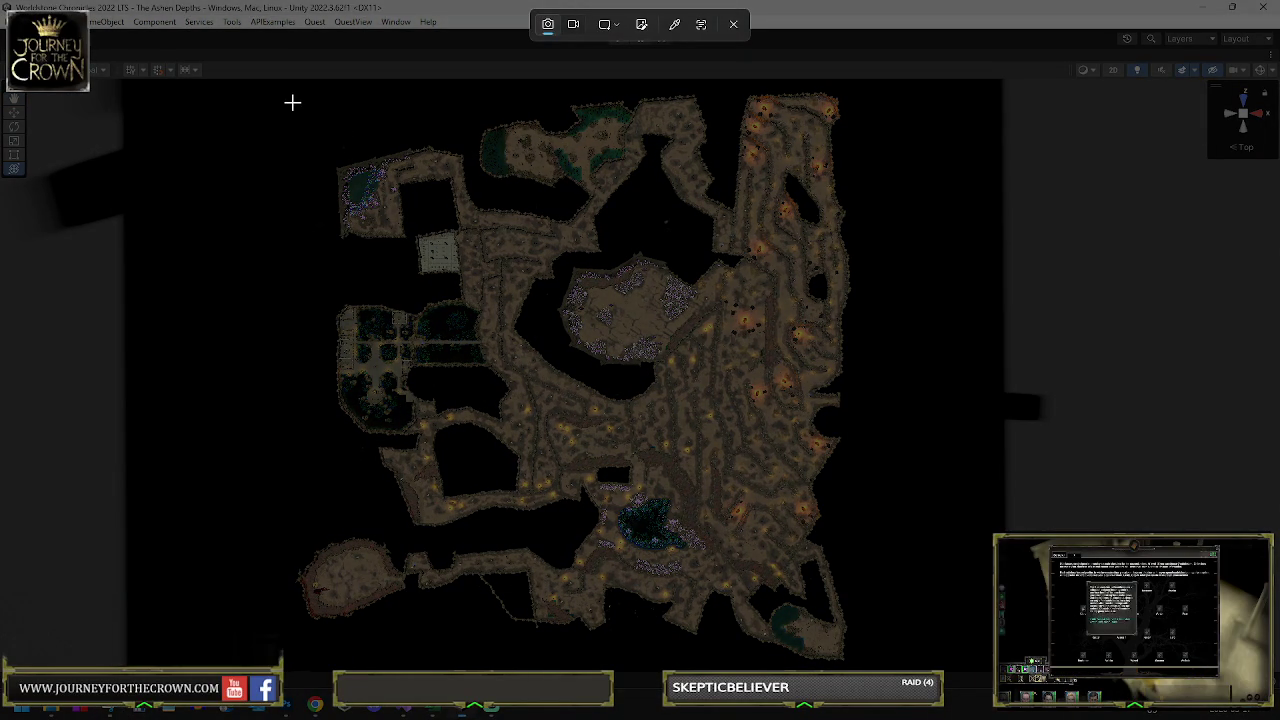
Step: Snip the region around the cave map, then switch to Cave 01.psd in Photoshop
mouse_move(292, 88)
mouse_down()
mouse_move(606, 611)
mouse_move(880, 665)
mouse_move(856, 666)
mouse_up()
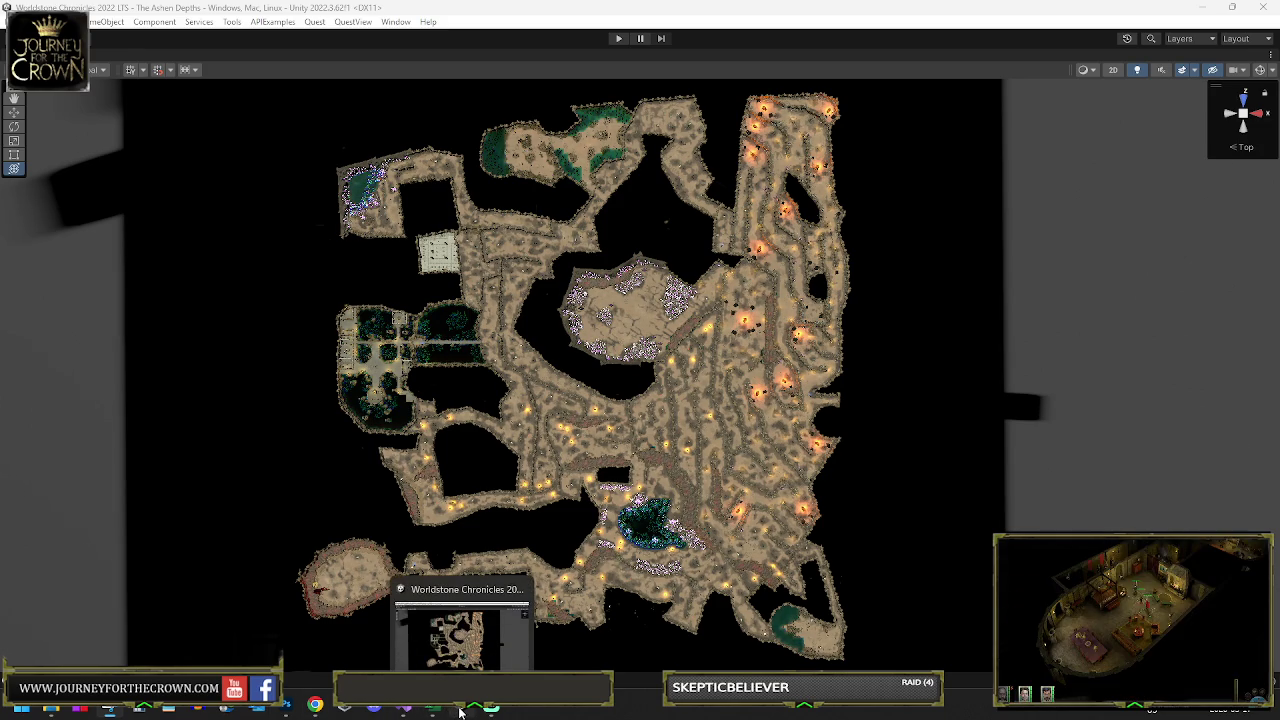
click(462, 620)
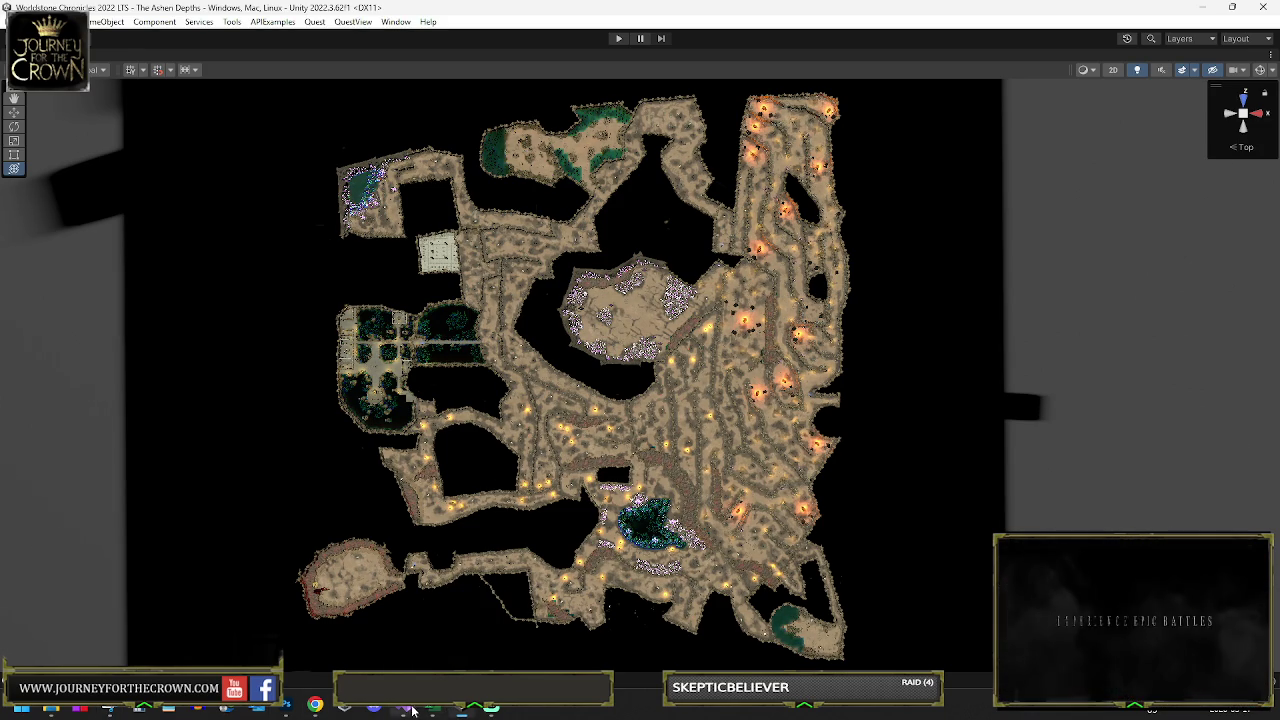
mouse_move(282, 711)
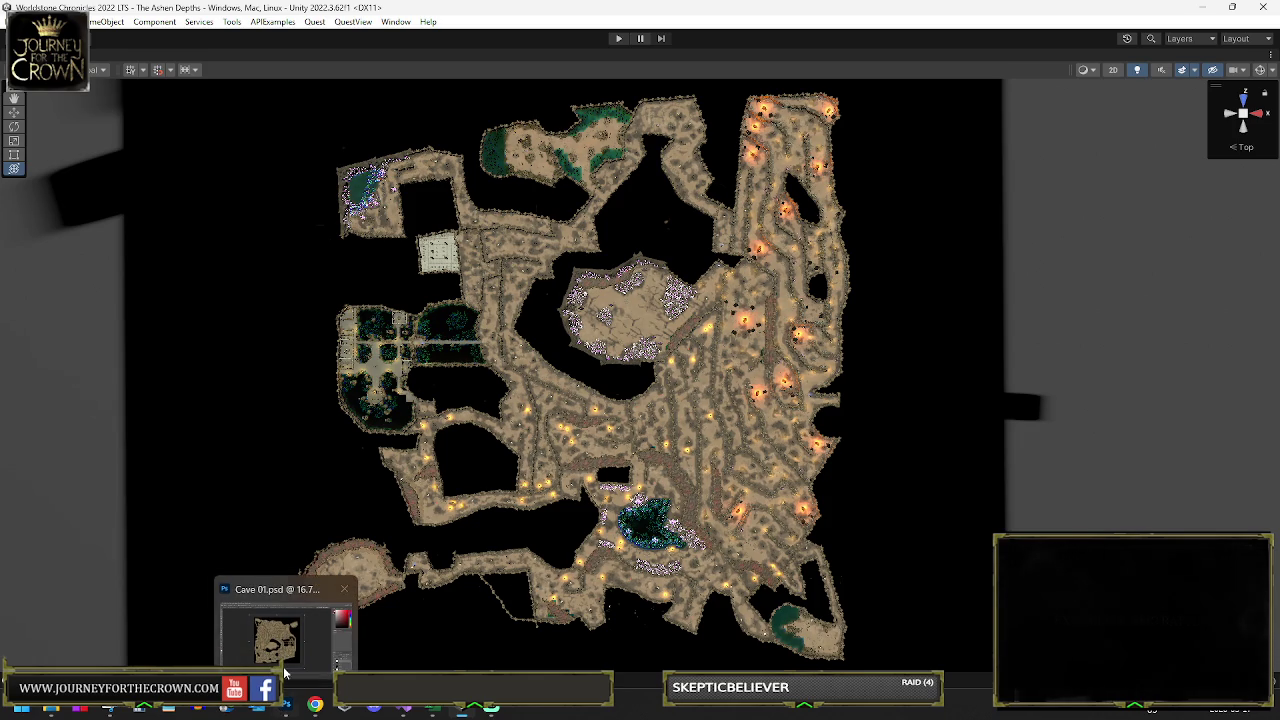
click(278, 635)
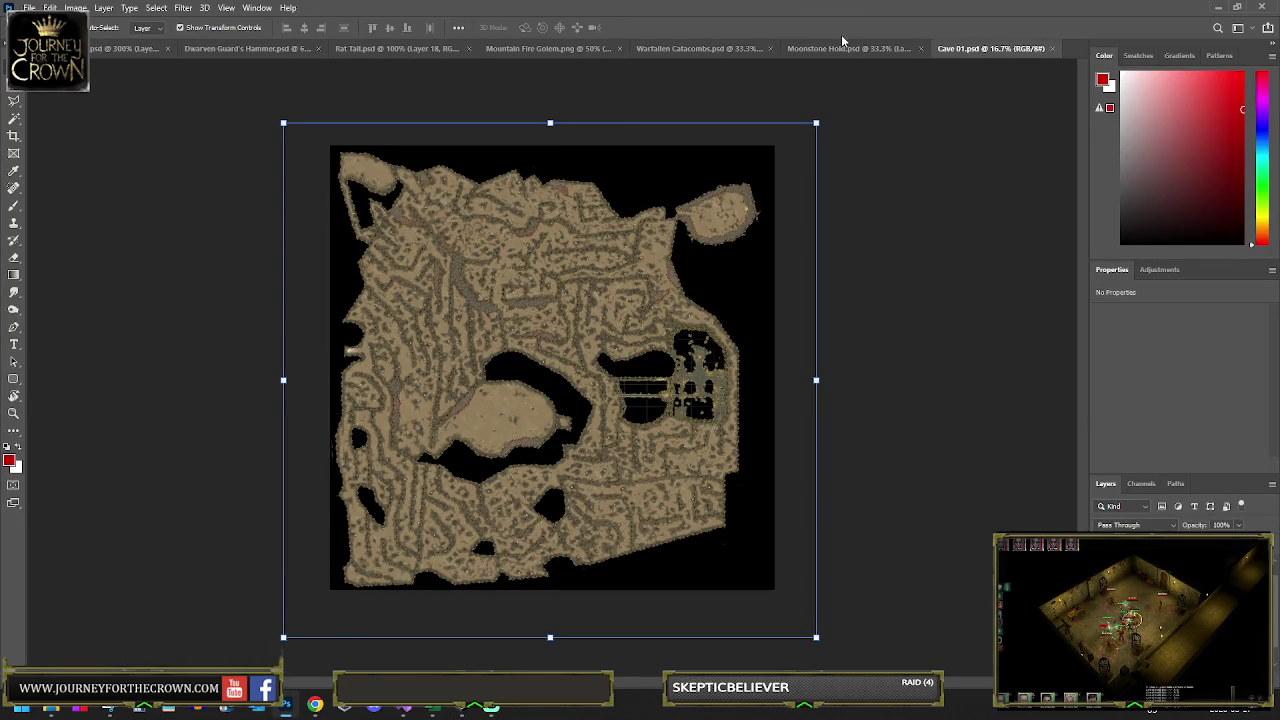
Step: Paste the map screenshot into Cave 01.psd and scale it to about 3918 × 4040 px
key(ctrl+v)
mouse_move(597, 319)
mouse_down()
mouse_move(738, 218)
mouse_move(833, 190)
mouse_move(800, 112)
mouse_move(823, 109)
mouse_move(771, 429)
mouse_move(471, 543)
mouse_move(343, 560)
mouse_up()
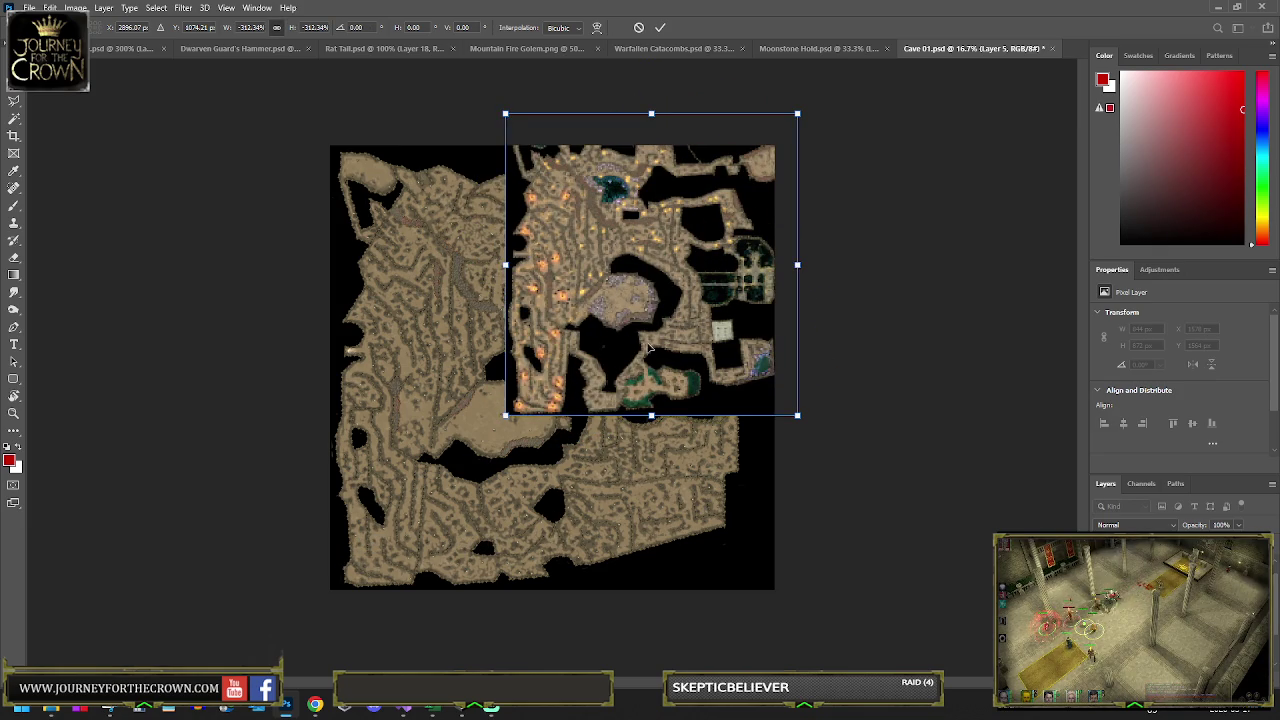
mouse_move(650, 350)
mouse_down()
mouse_move(637, 368)
mouse_move(504, 361)
mouse_move(486, 346)
mouse_up()
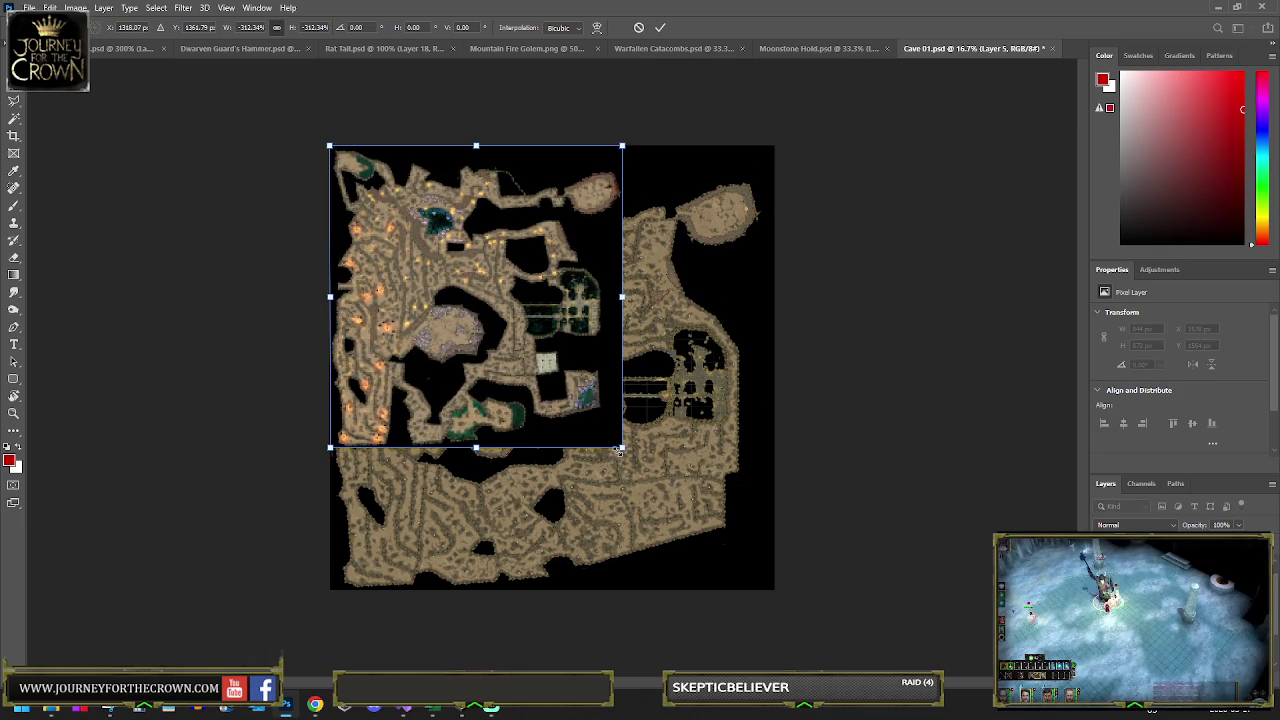
mouse_move(620, 450)
mouse_down()
mouse_move(686, 512)
mouse_move(793, 563)
mouse_up()
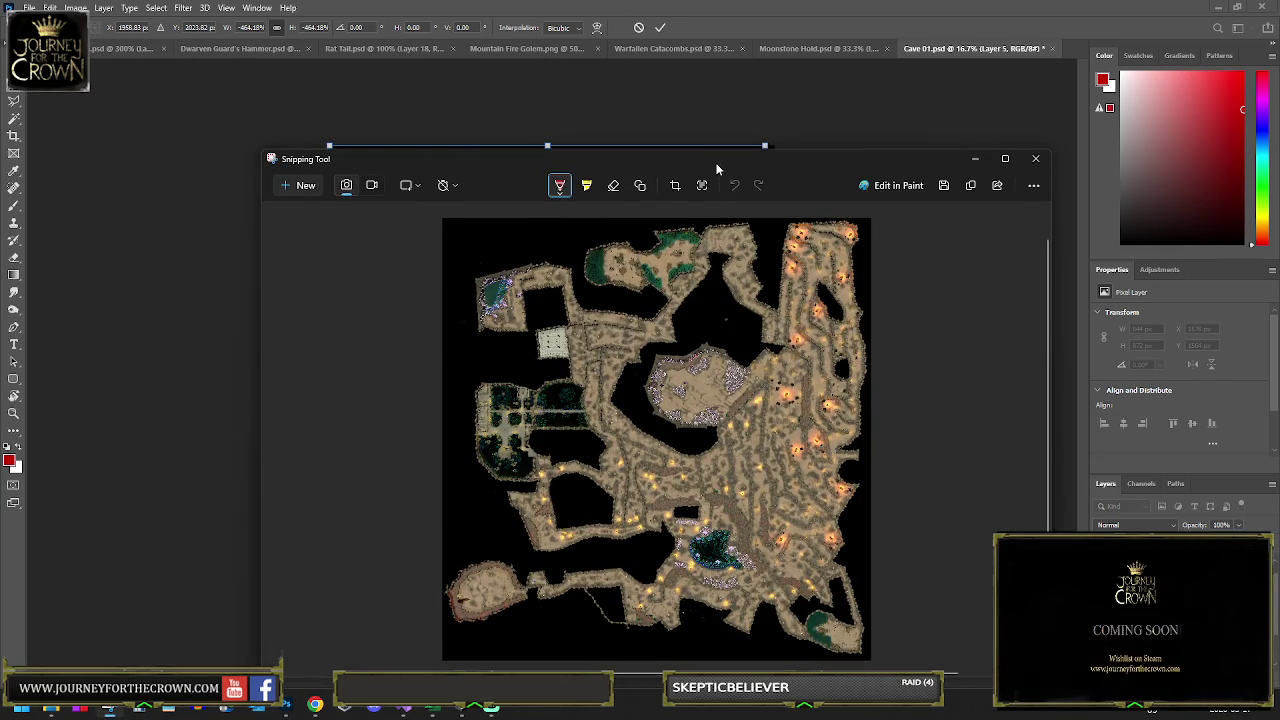
drag(716, 163, 410, 173)
key(alt+Tab)
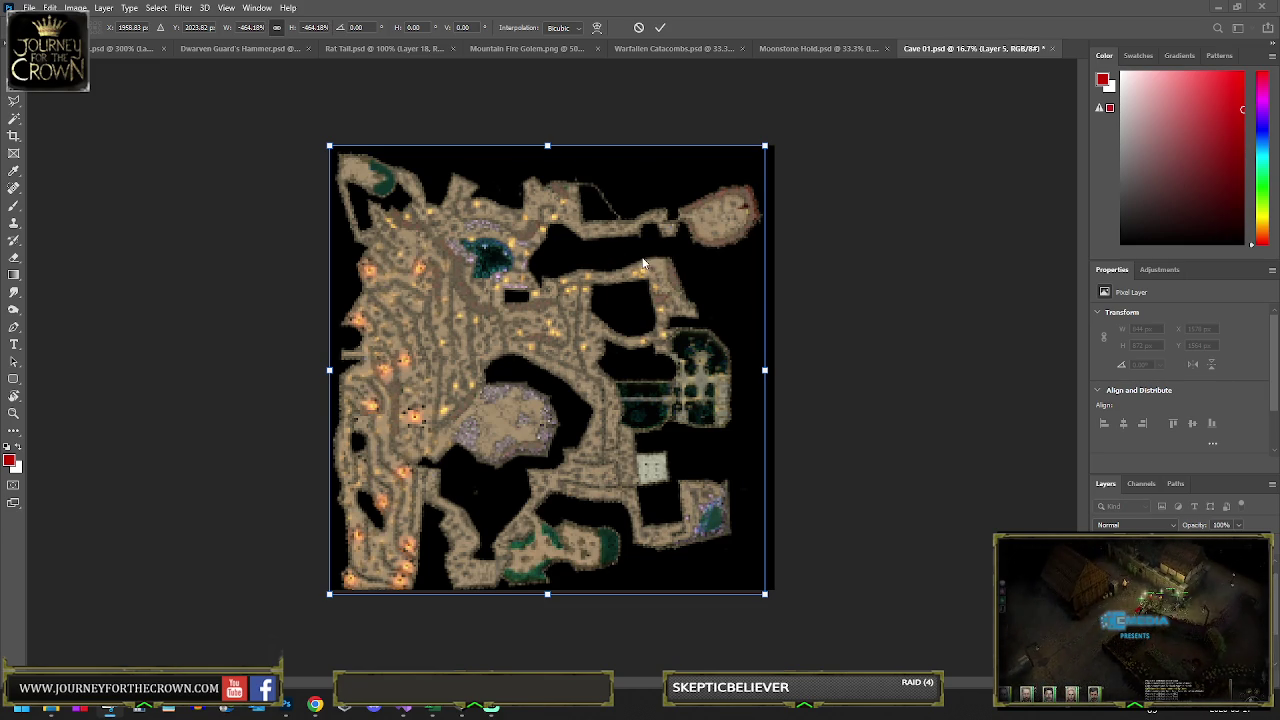
key(Return)
Step: Set the map layer to 50% opacity, trim its right edge slightly, and commit the transform
key(5)
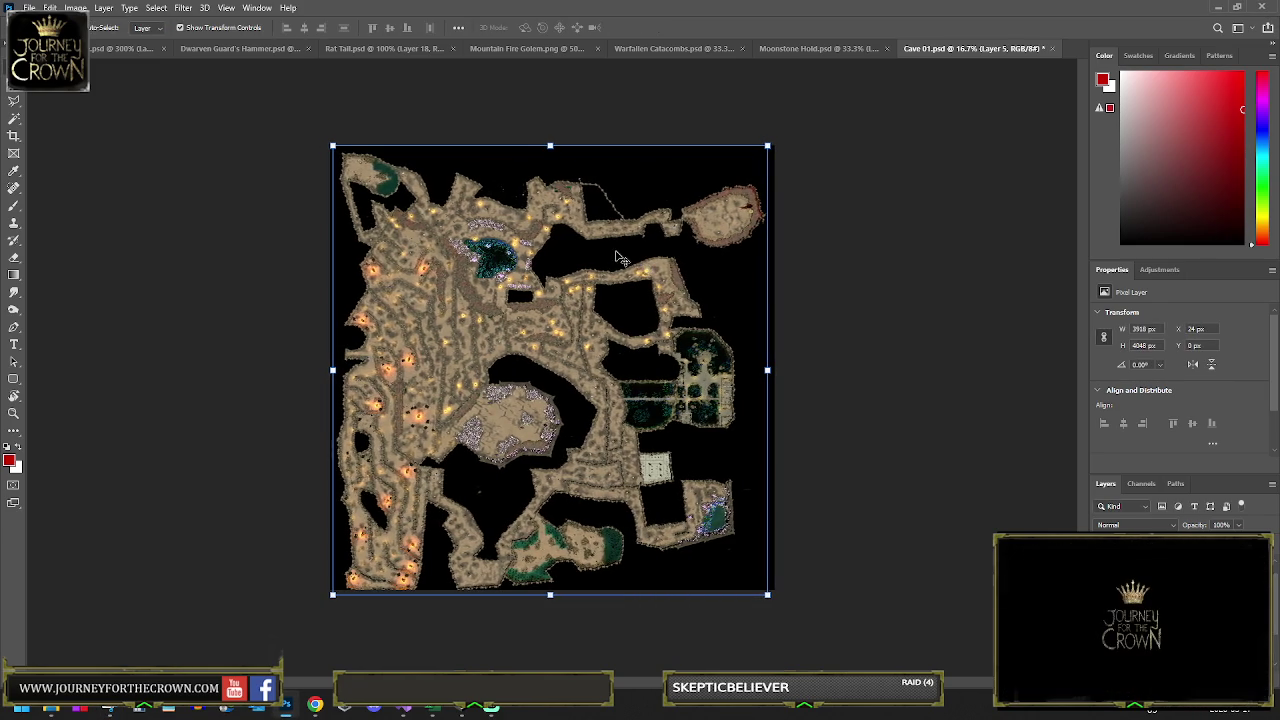
key(Right)
key(Right)
key(Right)
key(Left)
key(Left)
key(Left)
key(Left)
key(Left)
key(Left)
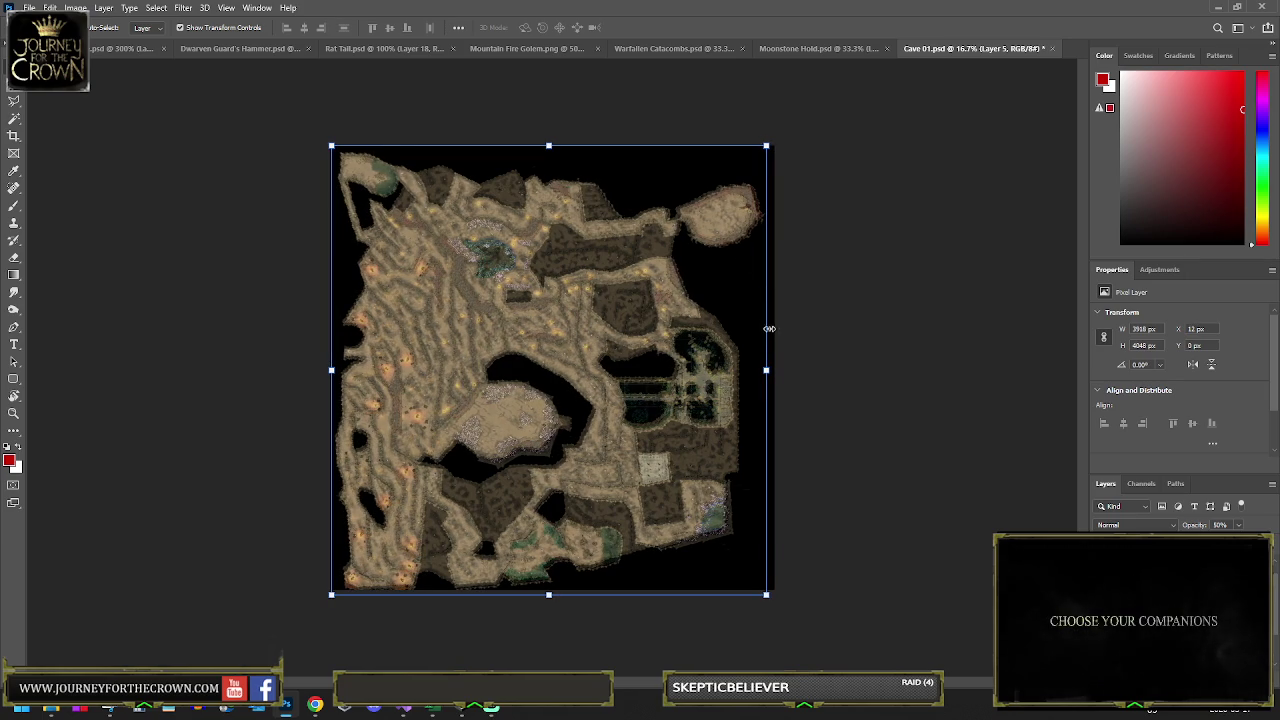
drag(767, 369, 760, 368)
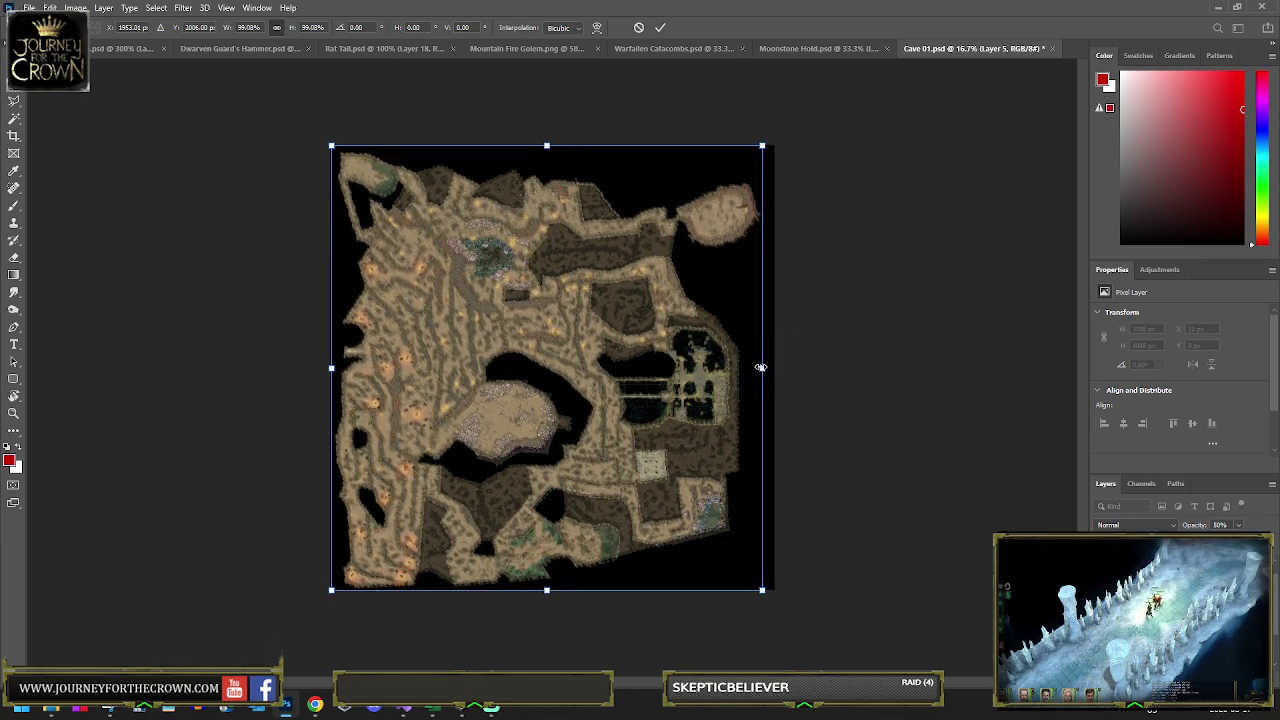
key(Up)
key(Up)
key(Up)
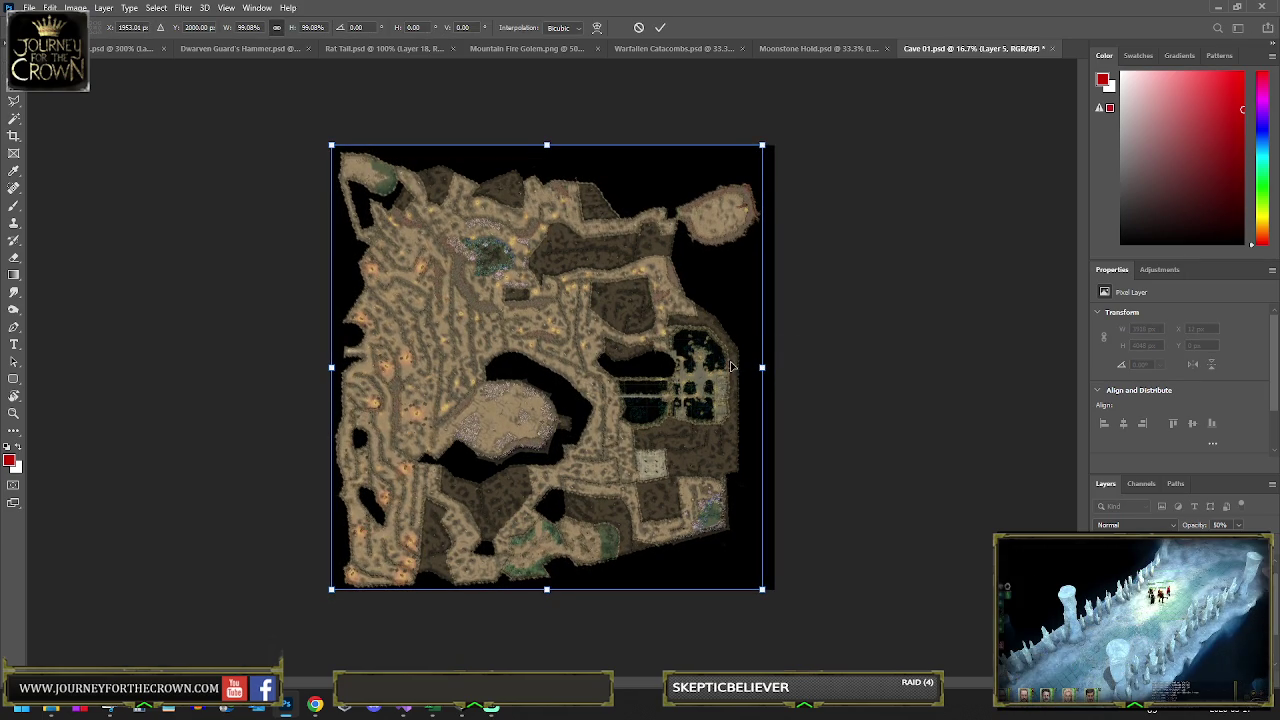
key(Return)
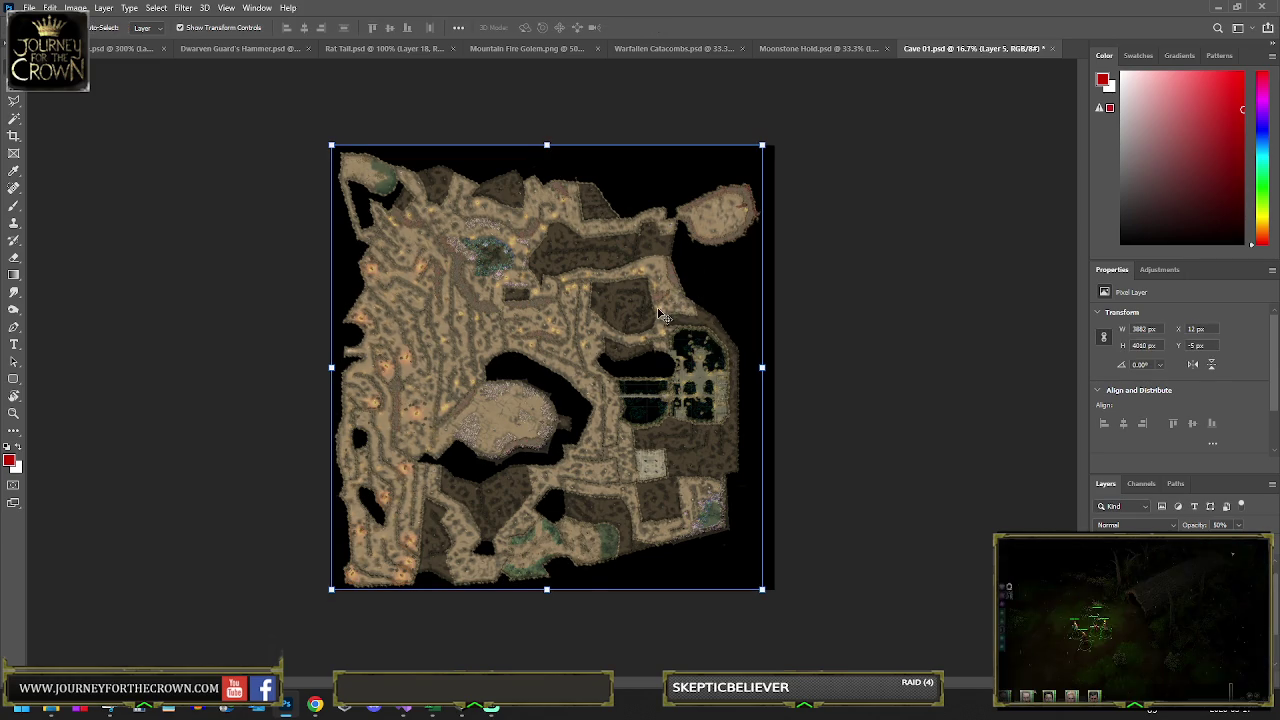
Step: Bring the detailed cave layer back near full opacity, nudge it 10 px up, and compare alignment
key(0)
key(0)
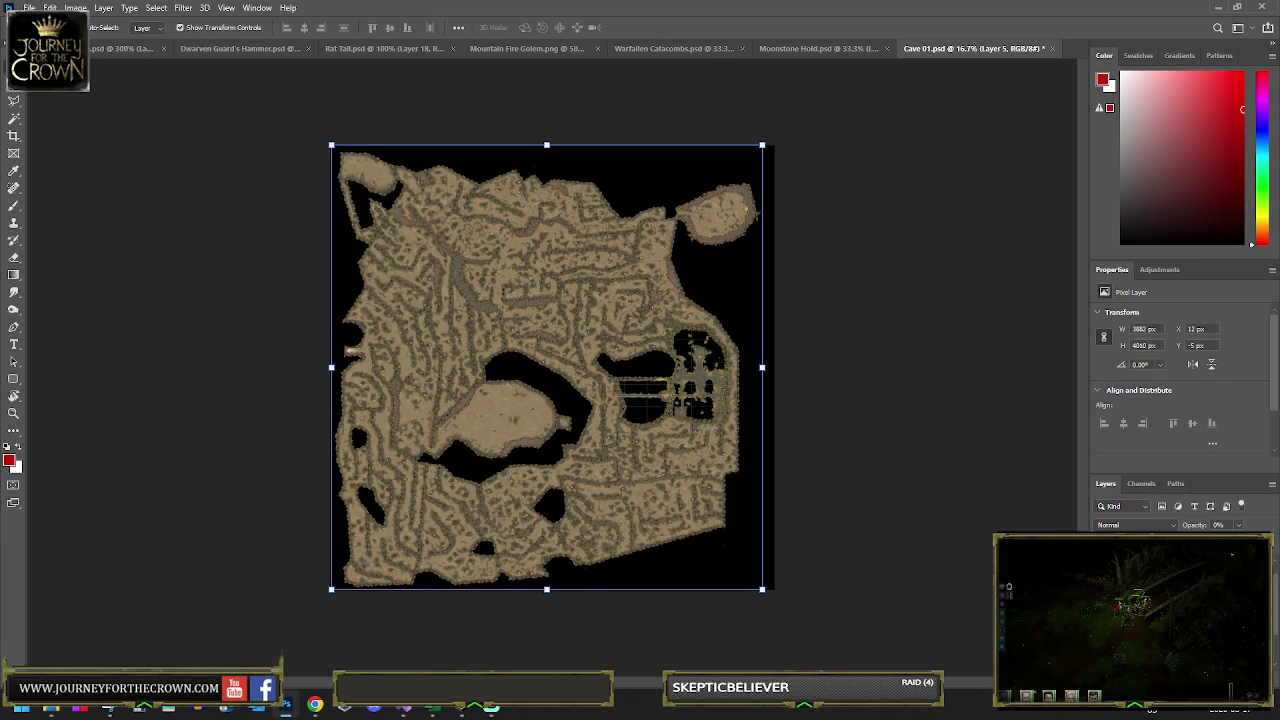
key(Delete)
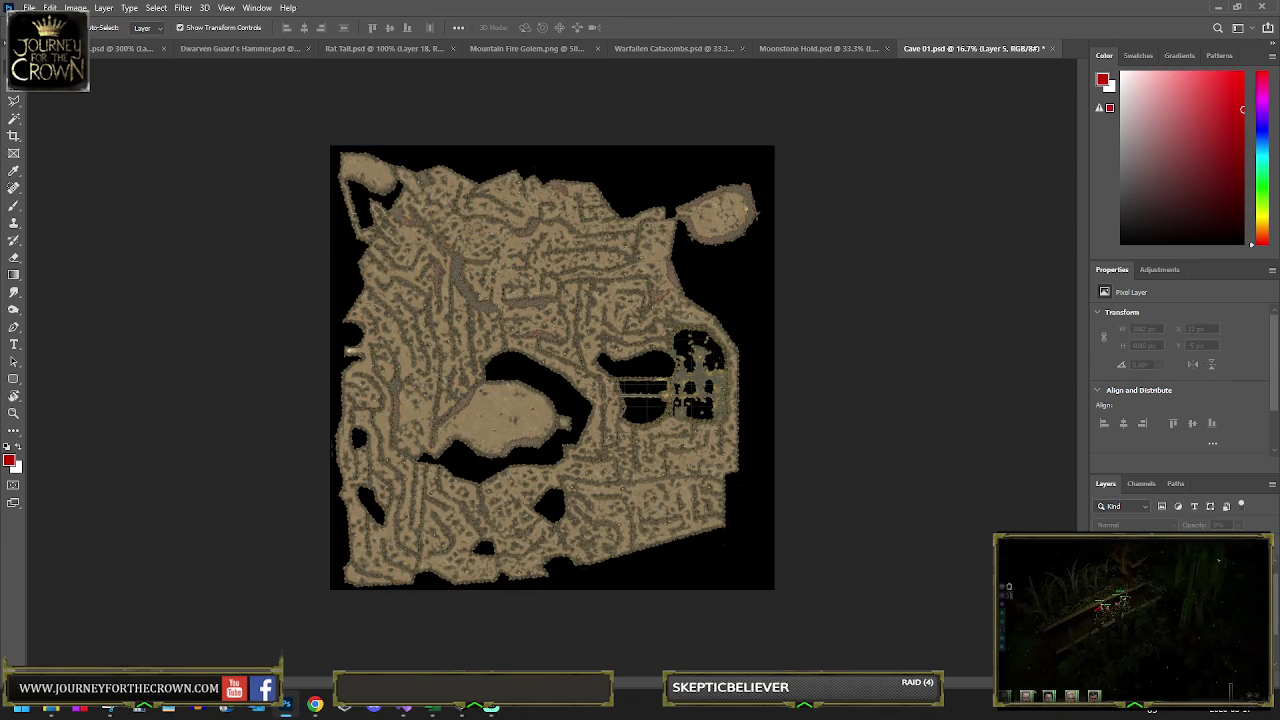
key(ctrl+z)
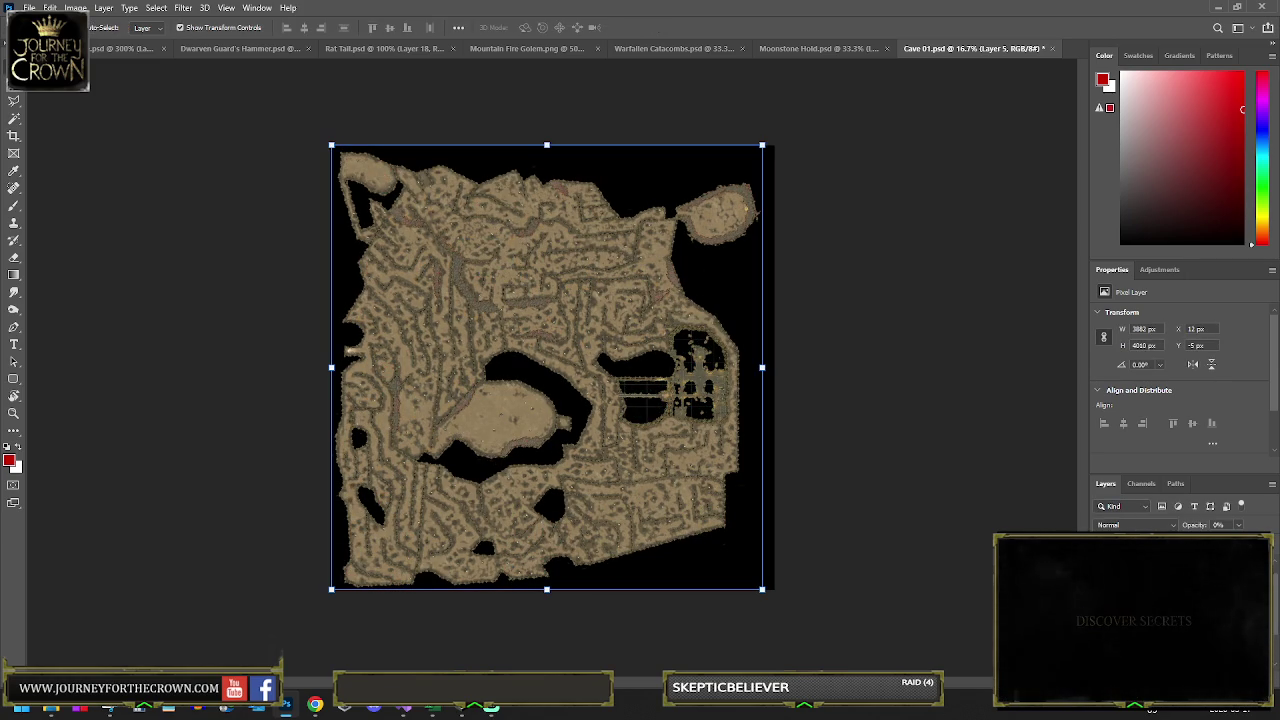
key(9)
key(9)
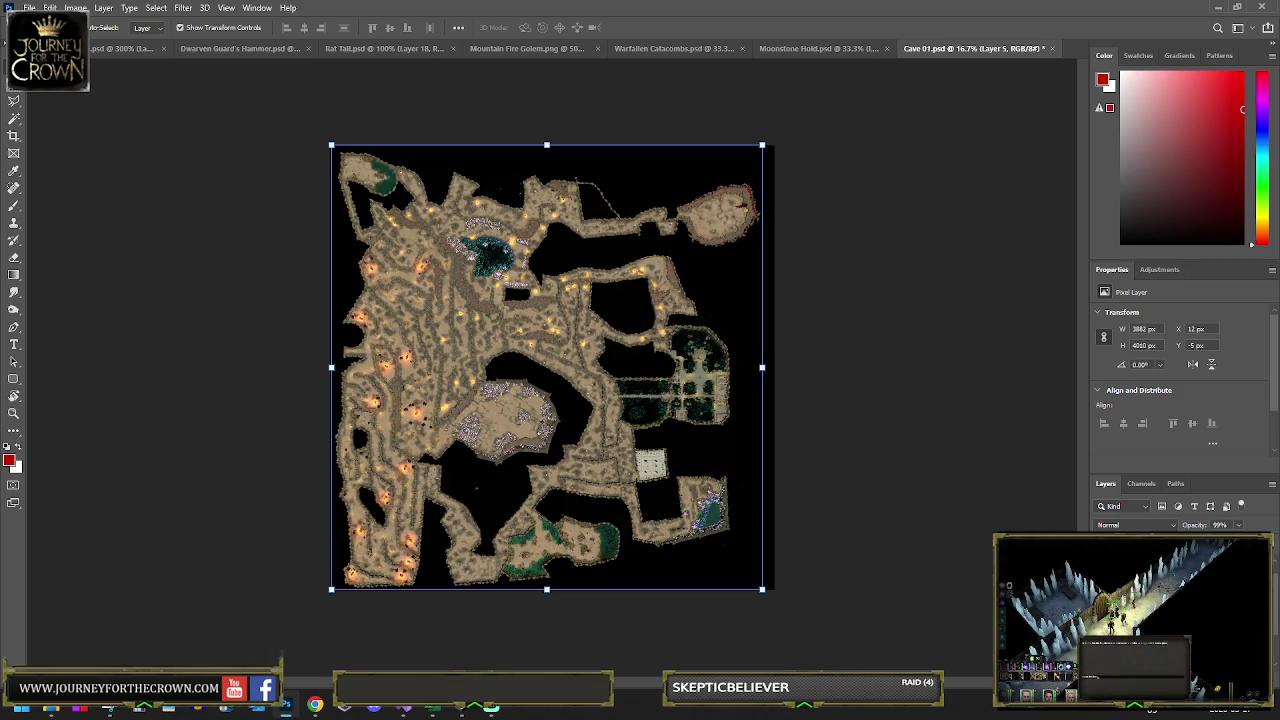
key(ctrl+z)
key(ctrl+z)
key(ctrl+z)
key(ctrl+z)
key(ctrl+z)
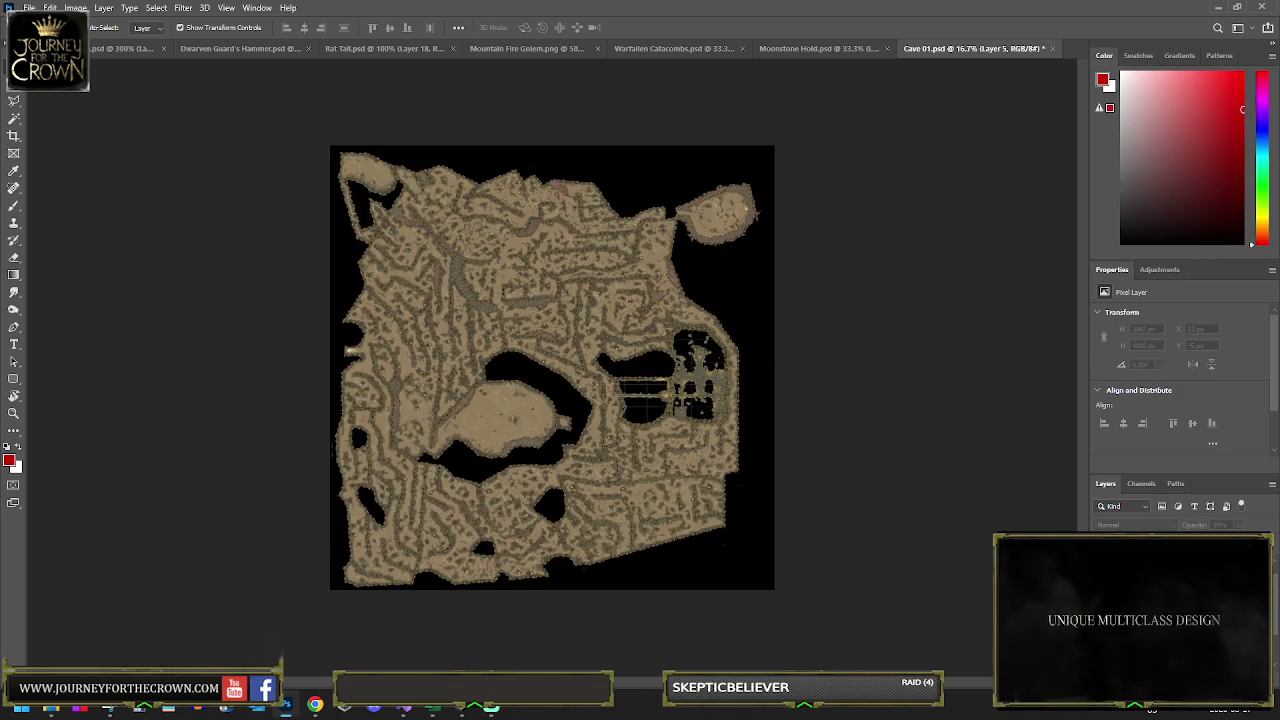
key(ctrl+z)
key(ctrl+z)
key(ctrl+z)
key(shift+Up)
key(ctrl+z)
key(ctrl+z)
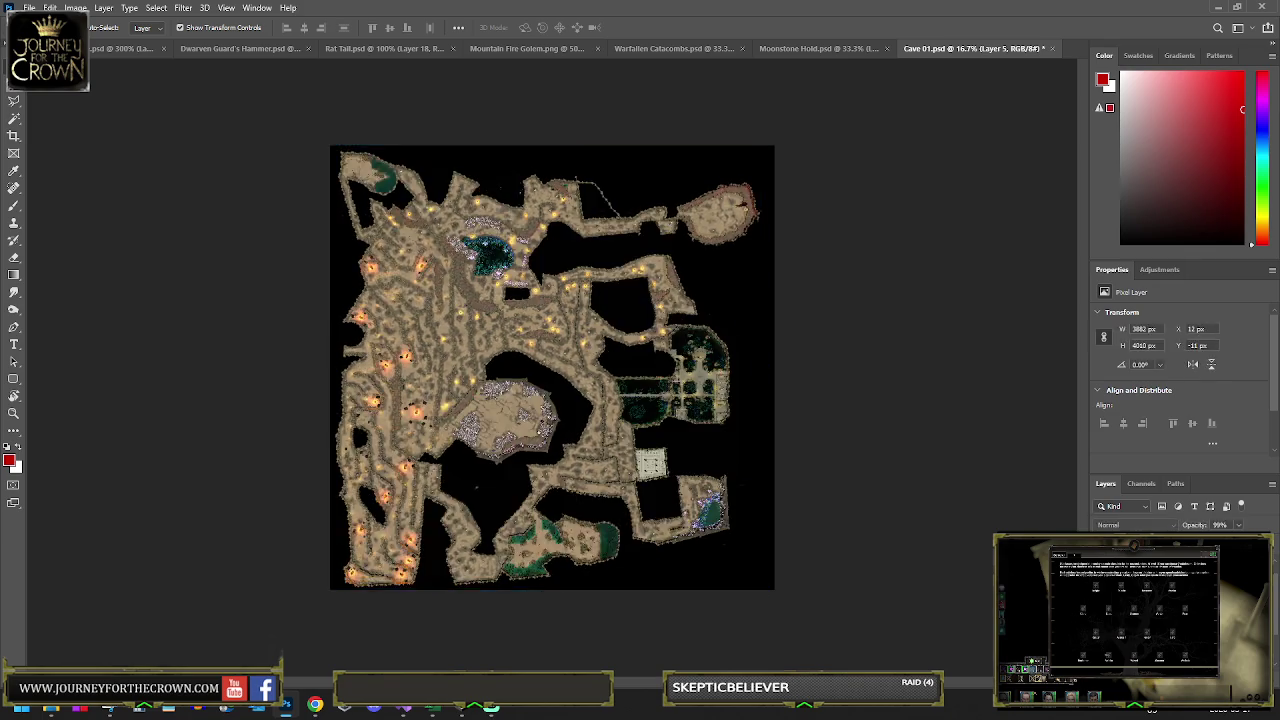
key(ctrl+z)
key(ctrl+z)
key(ctrl+z)
key(ctrl+z)
key(ctrl+z)
key(ctrl+z)
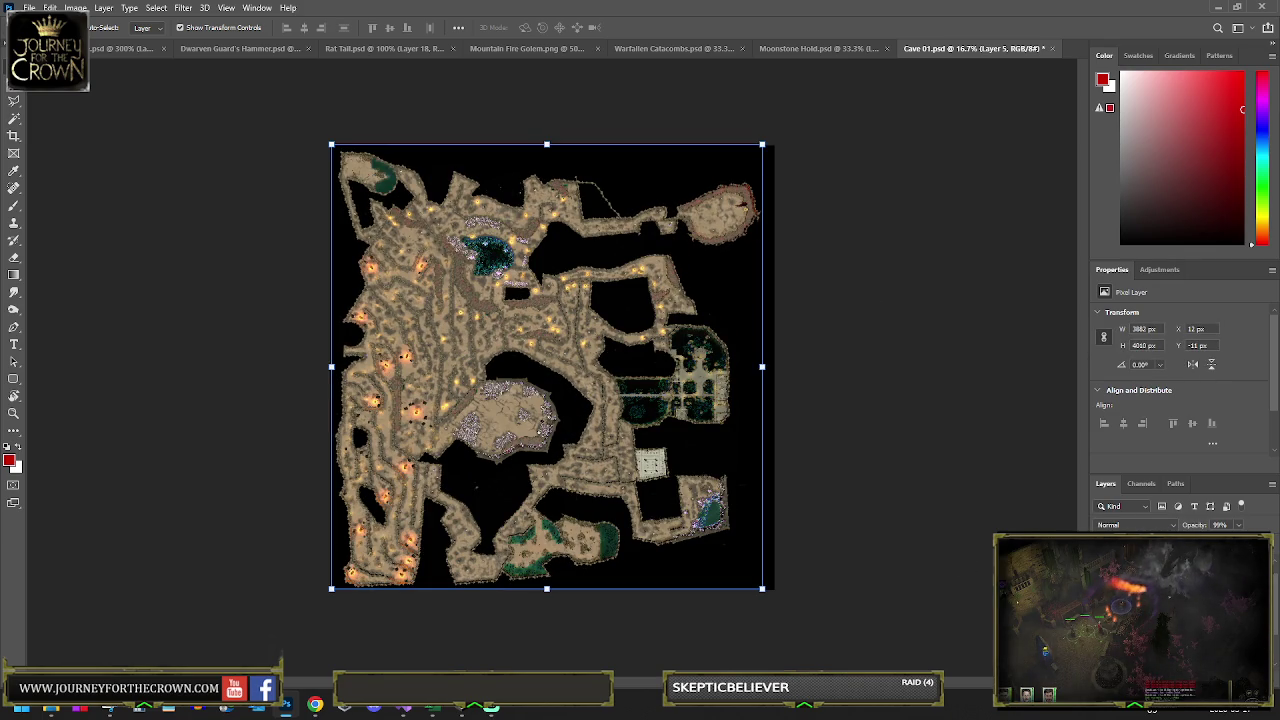
key(ctrl+z)
key(ctrl+z)
key(ctrl+z)
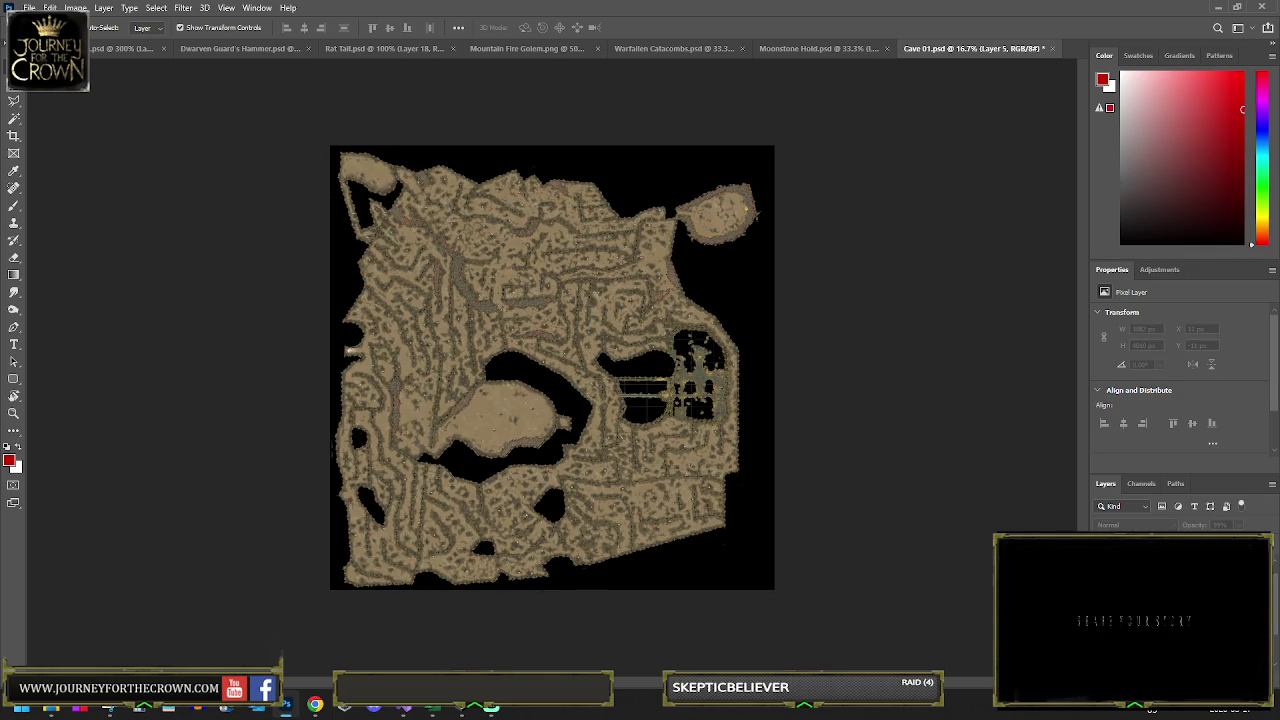
key(ctrl+shift+z)
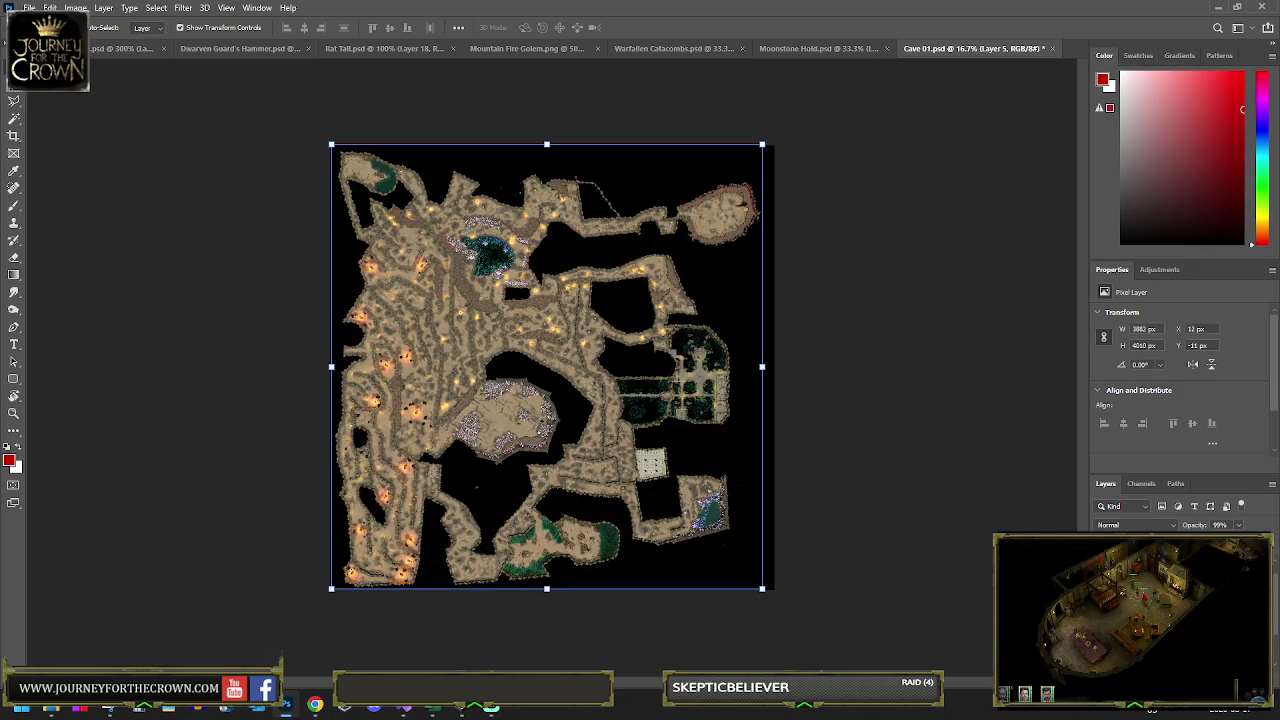
Step: Zoom in on the small round chamber at the cave map's top right
key(ctrl+plus)
key(ctrl+plus)
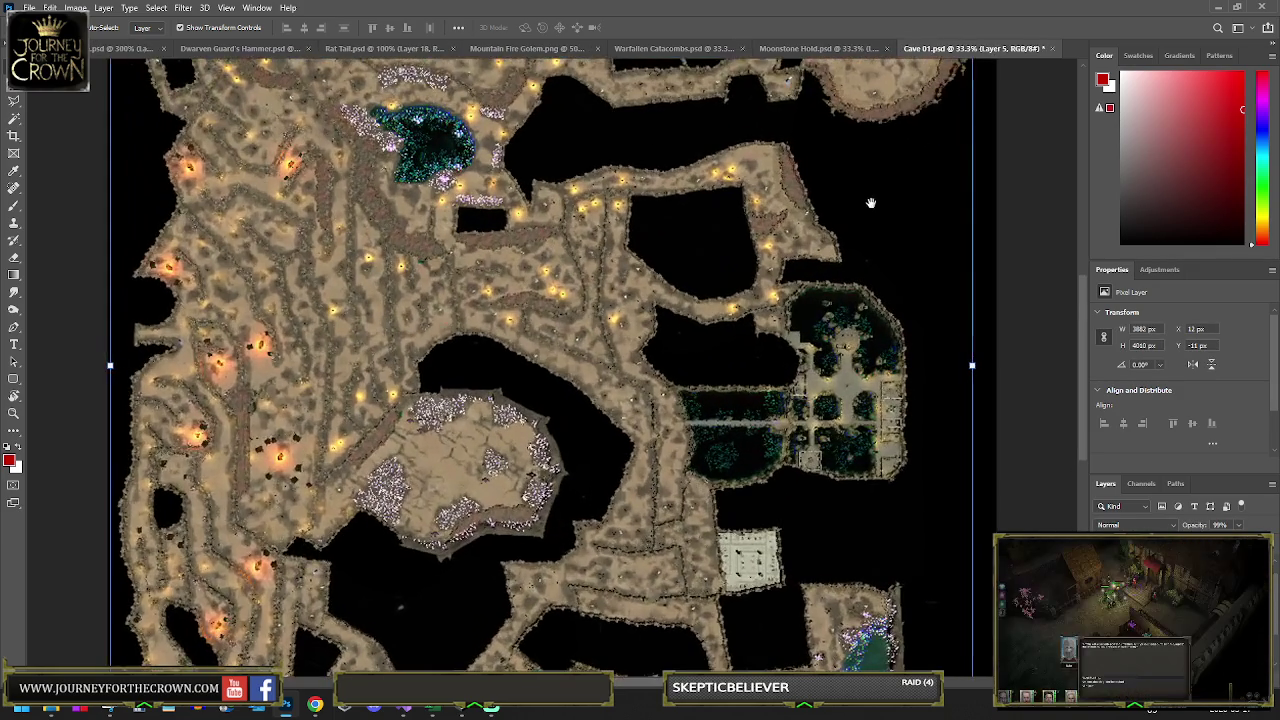
mouse_move(871, 203)
mouse_down()
mouse_move(706, 423)
mouse_move(571, 469)
mouse_up()
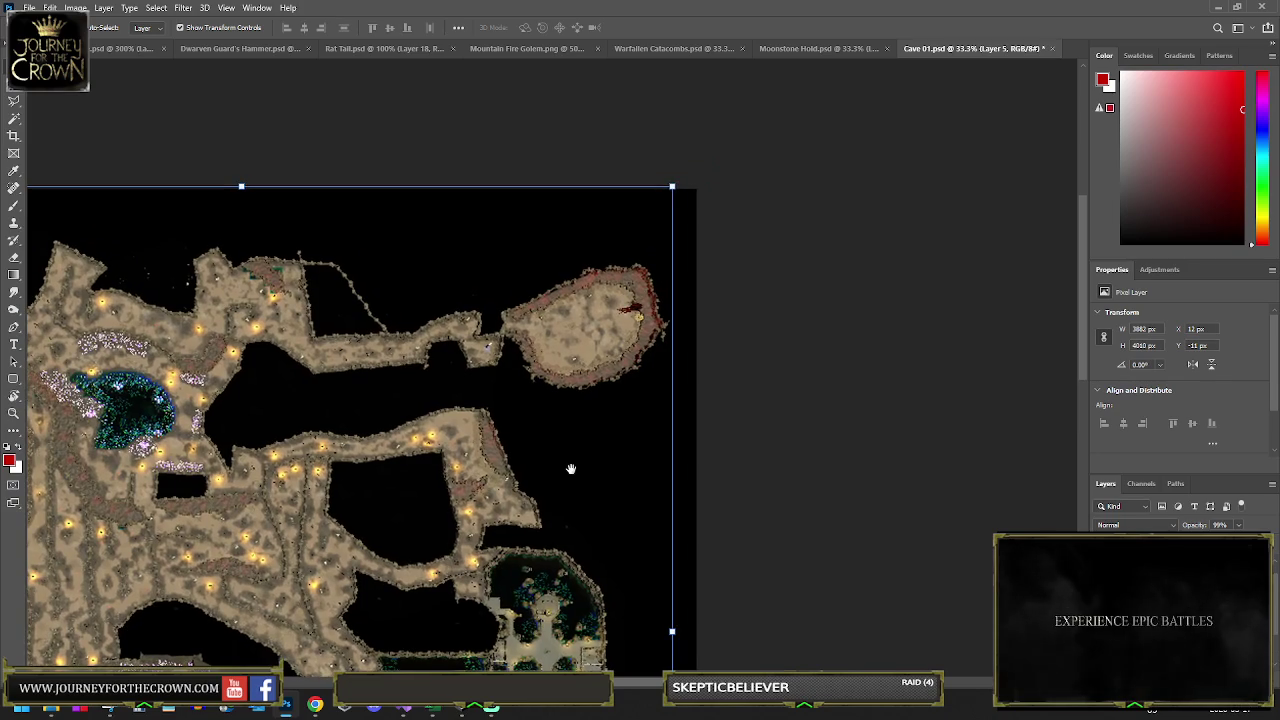
key(b)
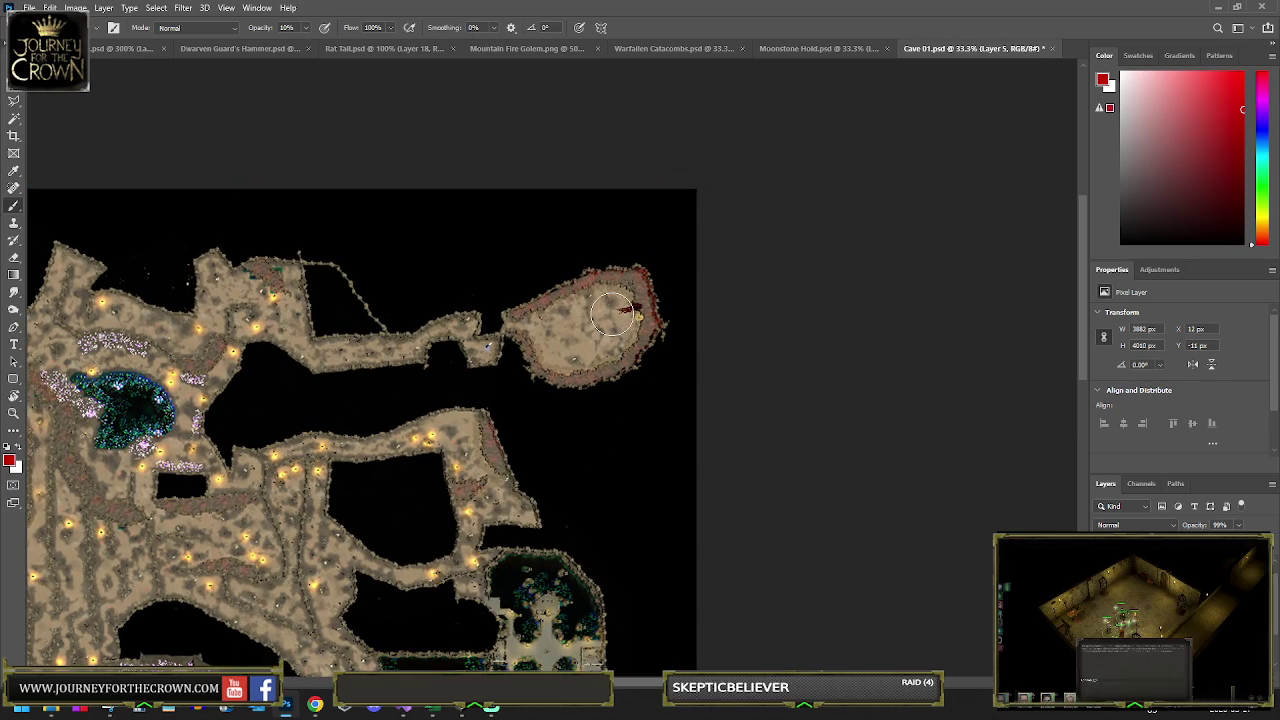
Step: Paint a test stroke on the chamber edge, then erase the dark red mark with the Eraser
drag(630, 309, 636, 318)
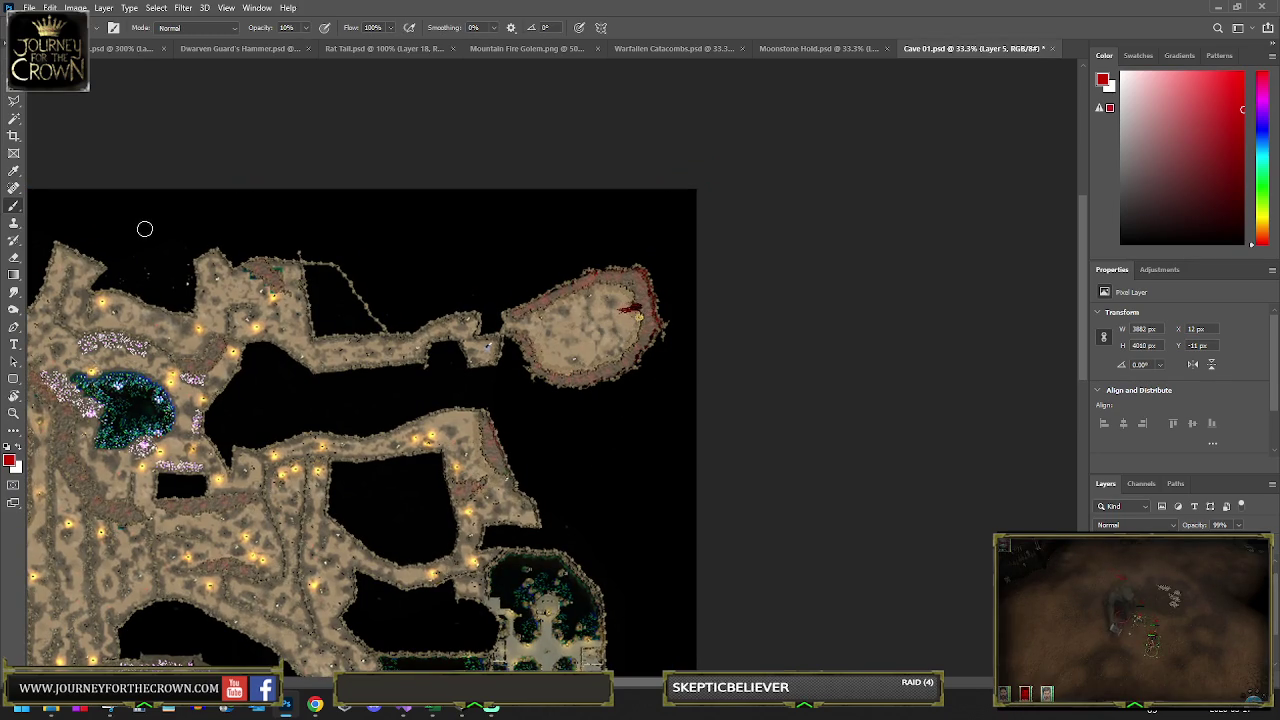
key(e)
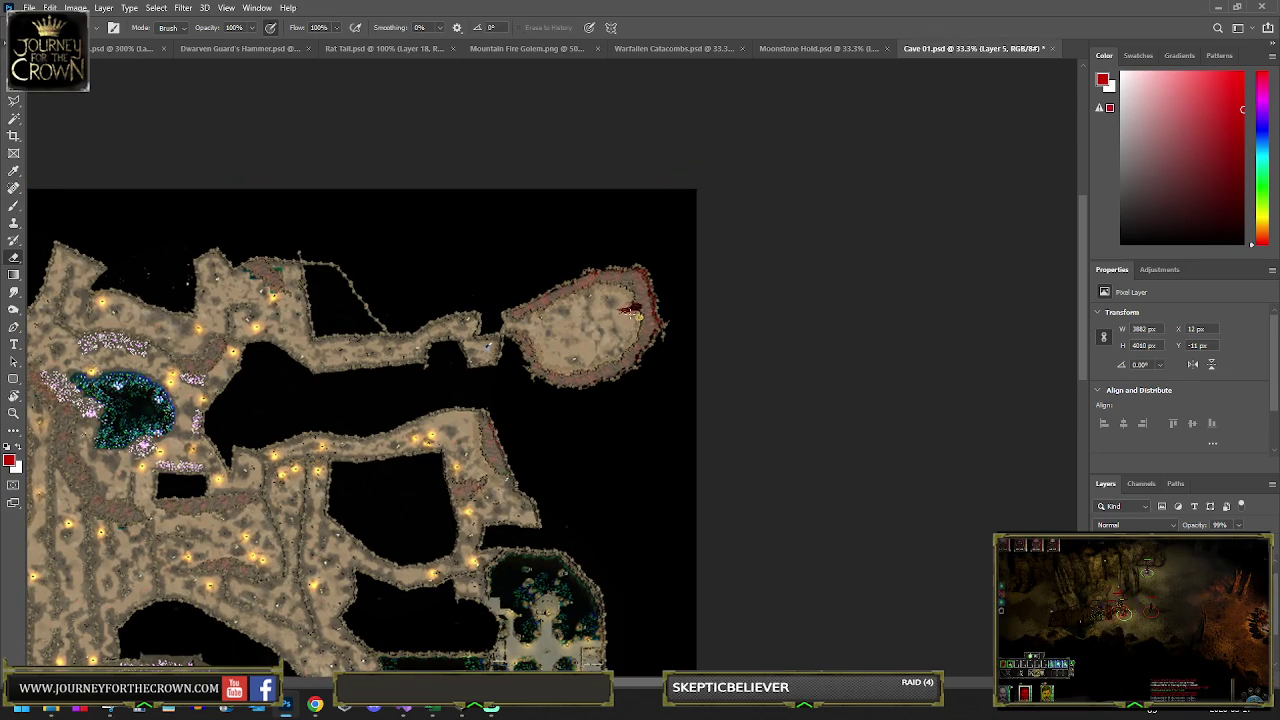
drag(621, 311, 638, 314)
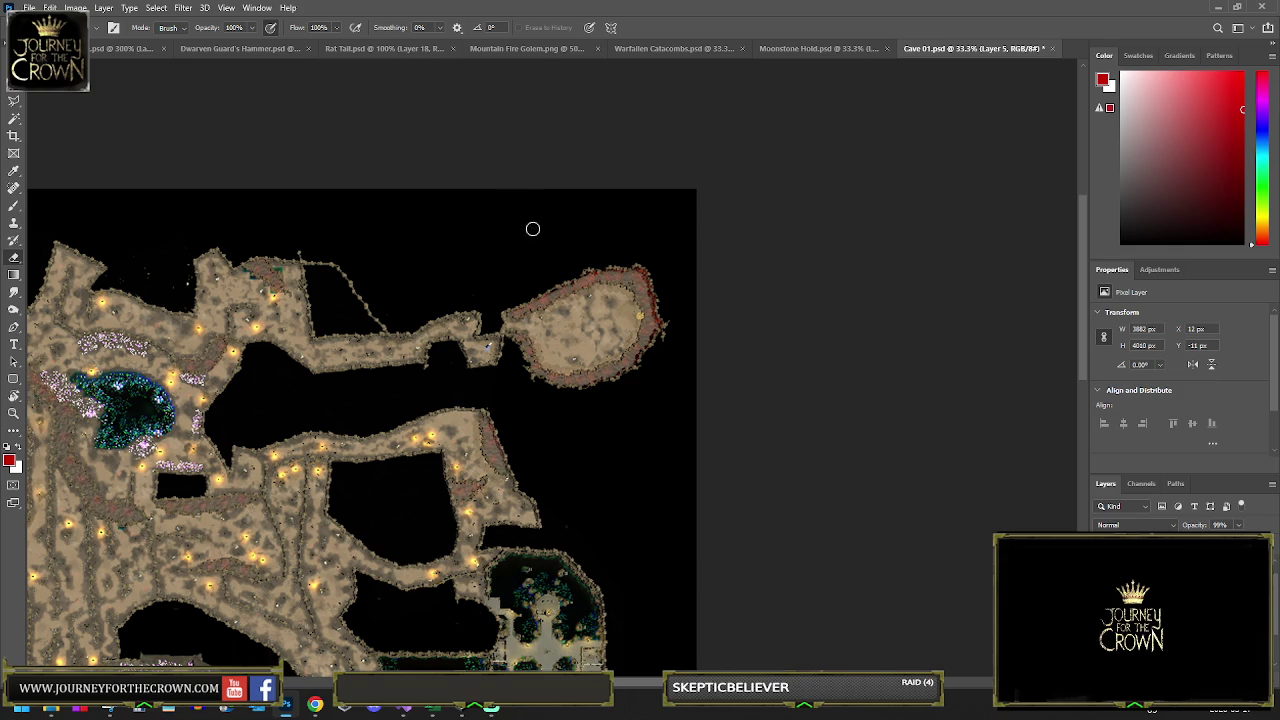
Step: Zoom out, toggle the detailed cave layer to compare against the sand base, and save Cave 01.psd
scroll(533, 250, down, 2)
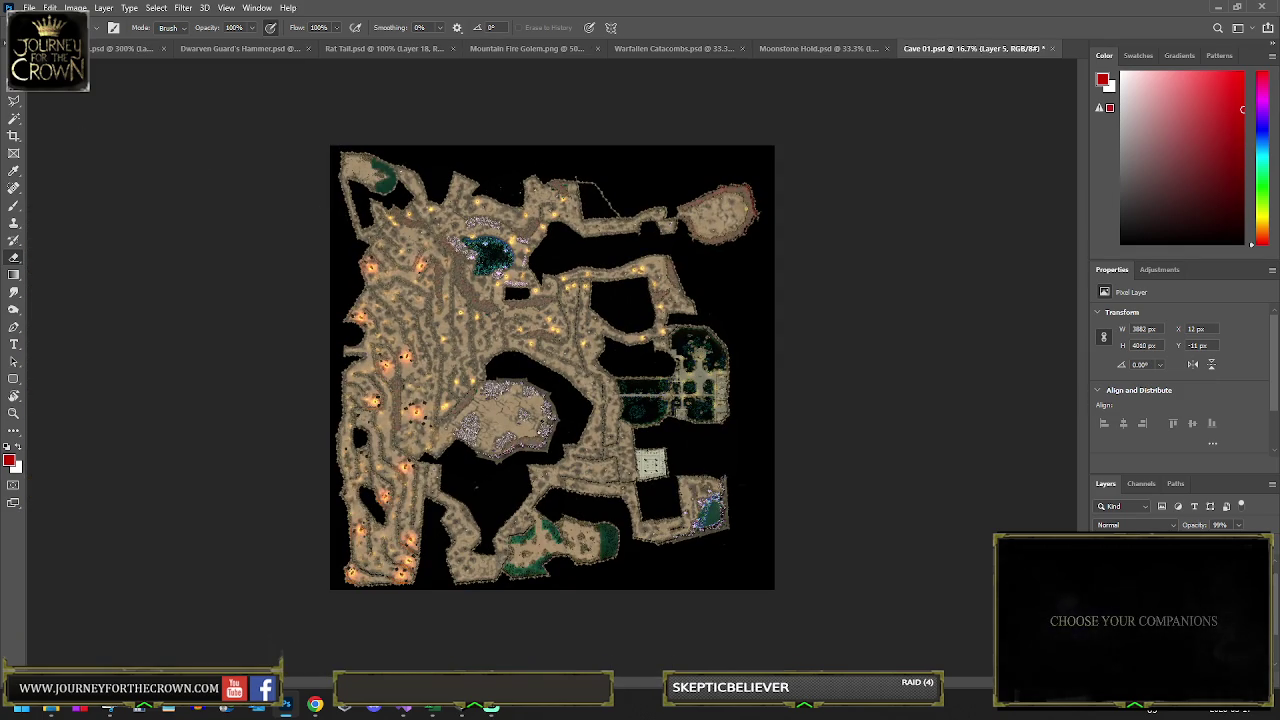
key(v)
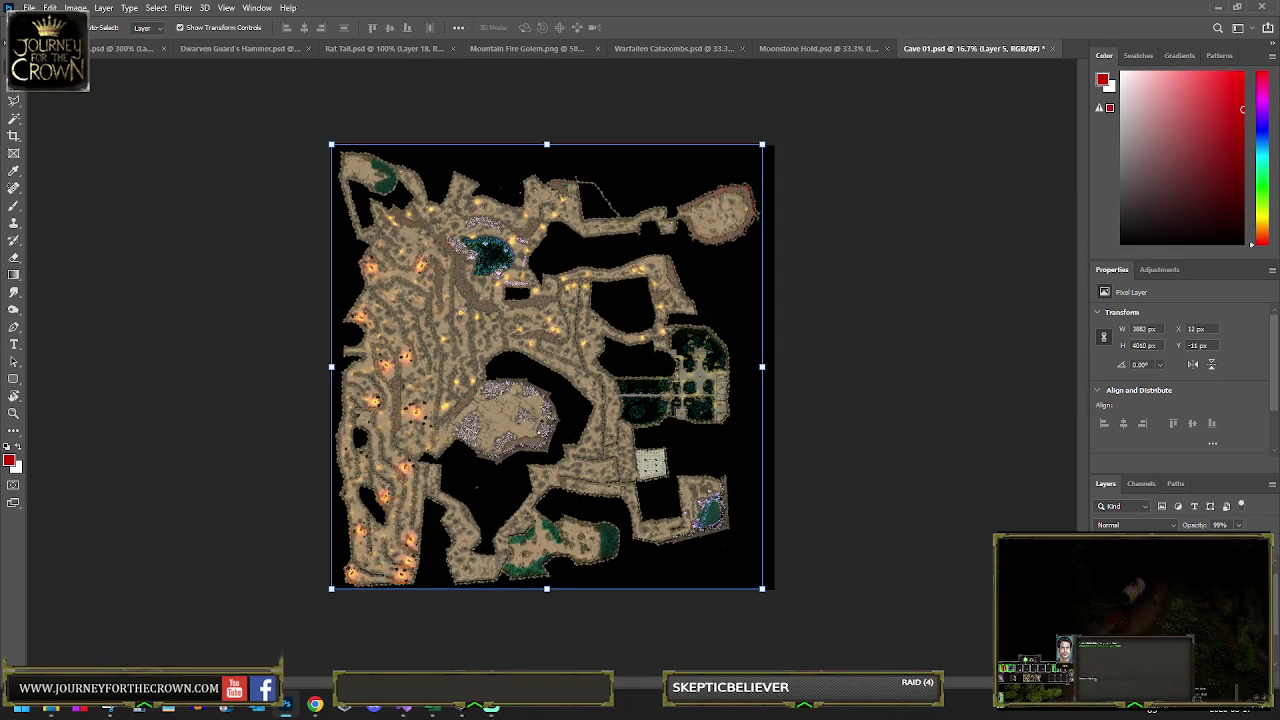
key(ctrl+comma)
key(ctrl+comma)
key(ctrl+comma)
key(ctrl+comma)
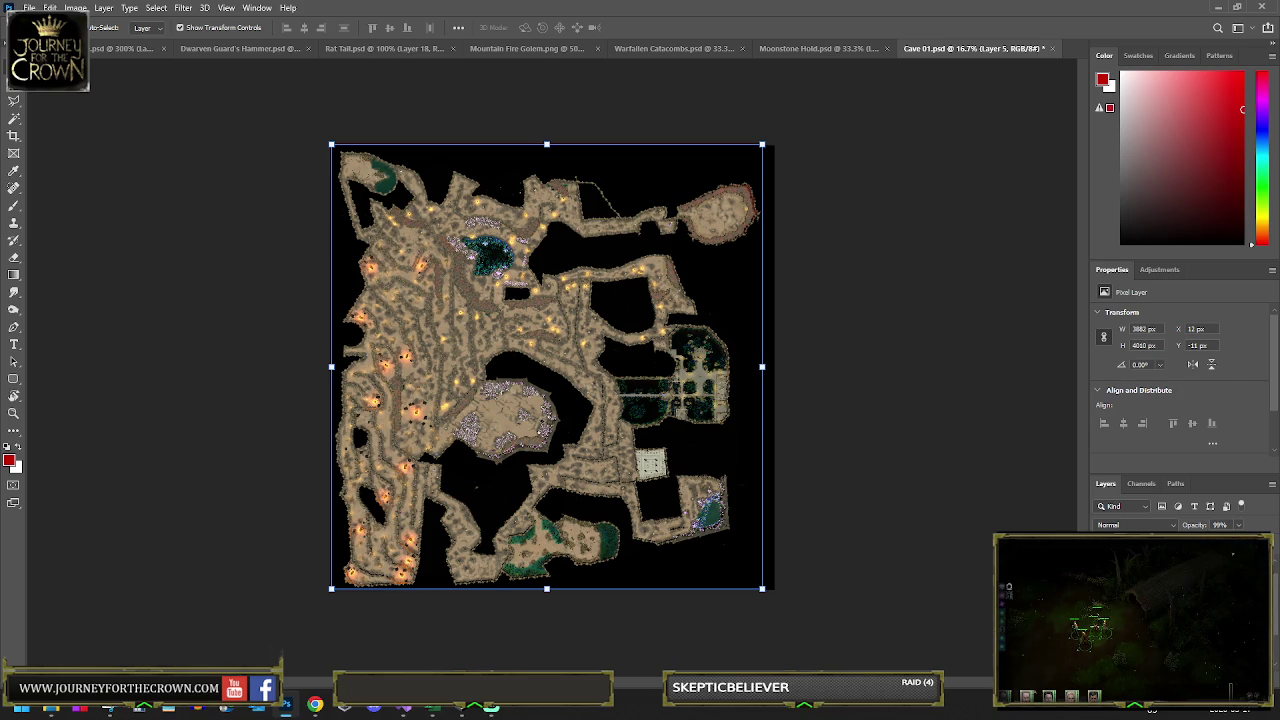
key(ctrl+comma)
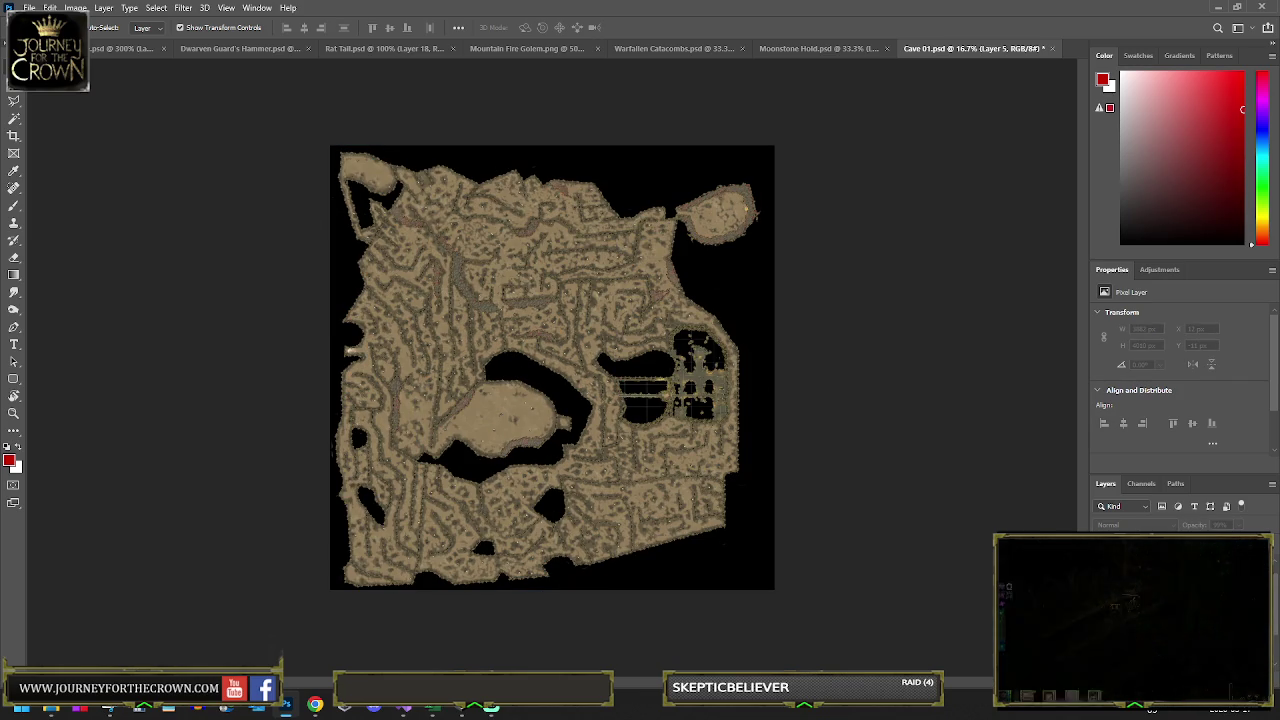
key(ctrl+comma)
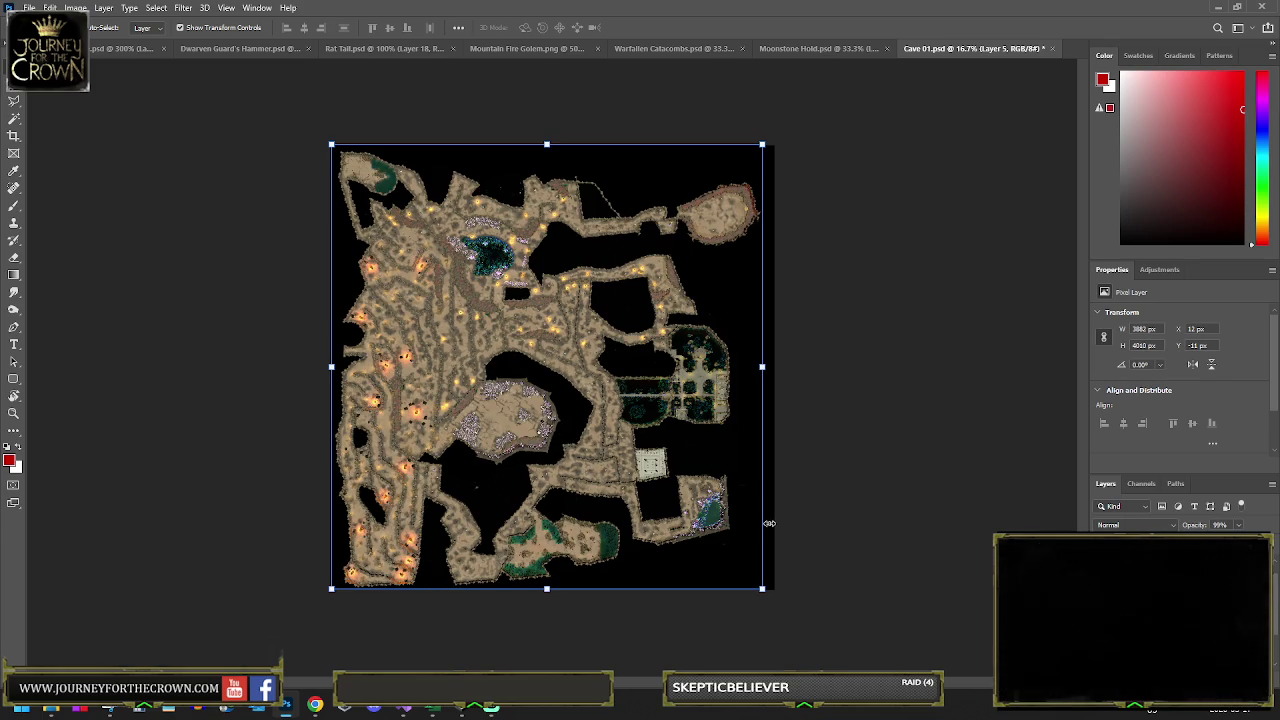
key(ctrl+s)
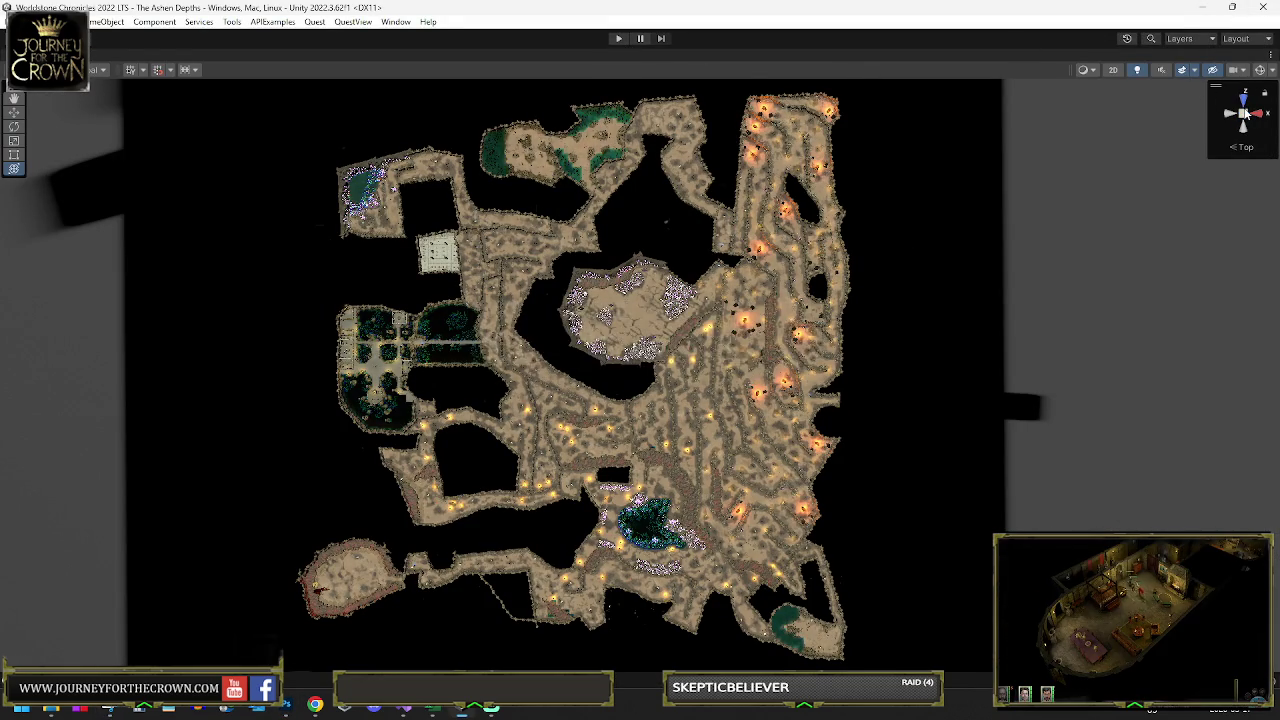
Step: Switch to a perspective view tilted over the cave and frame a Rock Sandstone piece
scroll(642, 128, up, 5)
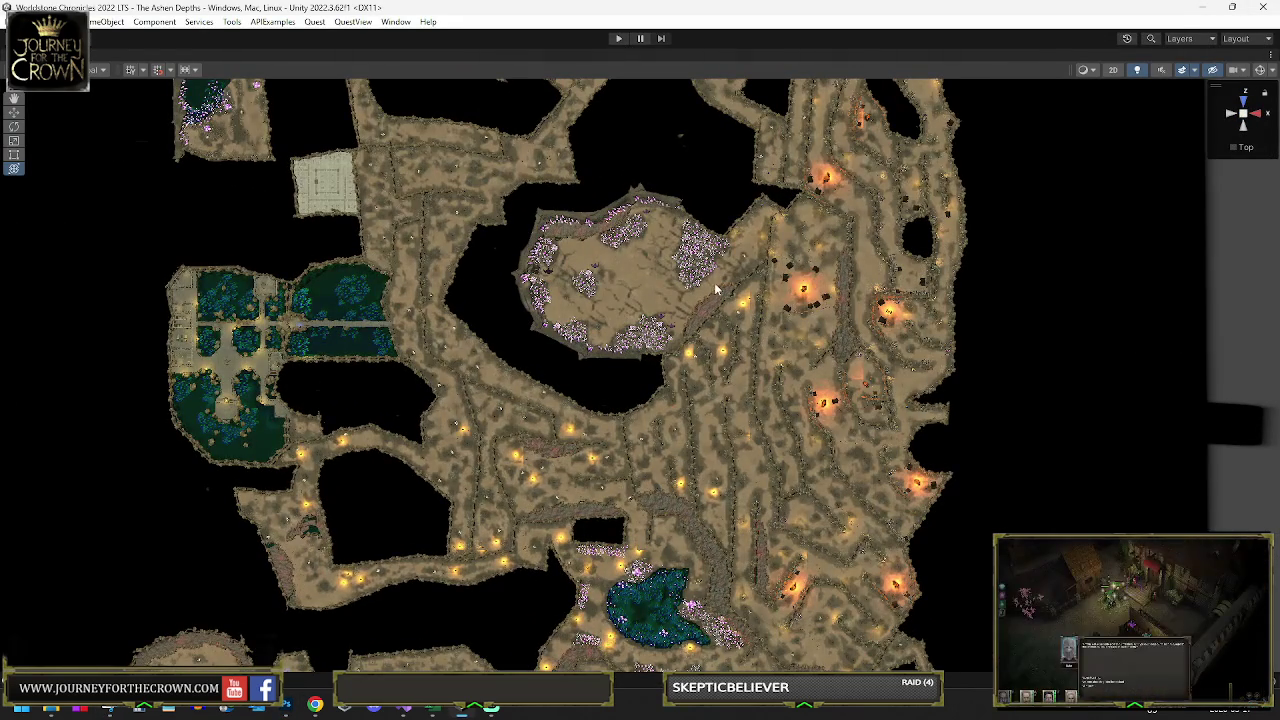
click(1245, 118)
mouse_move(958, 242)
mouse_down()
mouse_move(964, 182)
mouse_move(909, 200)
mouse_move(677, 191)
mouse_move(476, 118)
mouse_up()
key(shift+space)
click(110, 262)
key(f)
scroll(587, 308, down, 10)
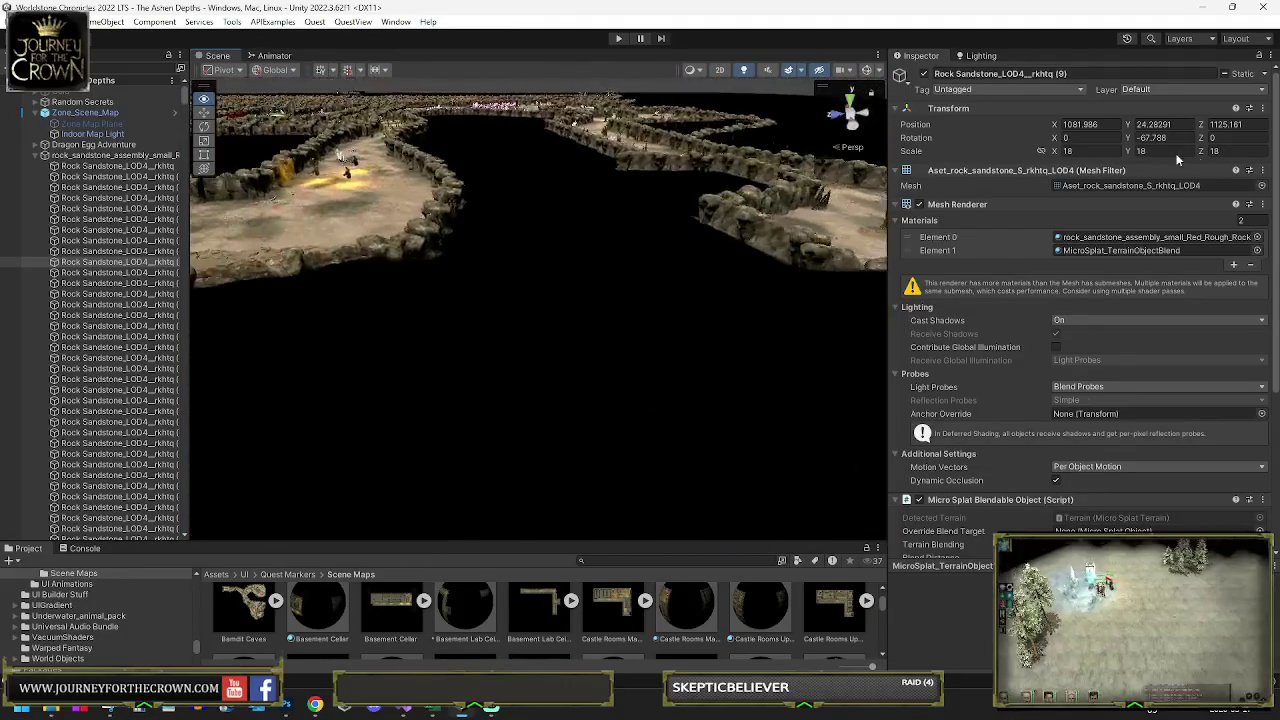
key(shift+space)
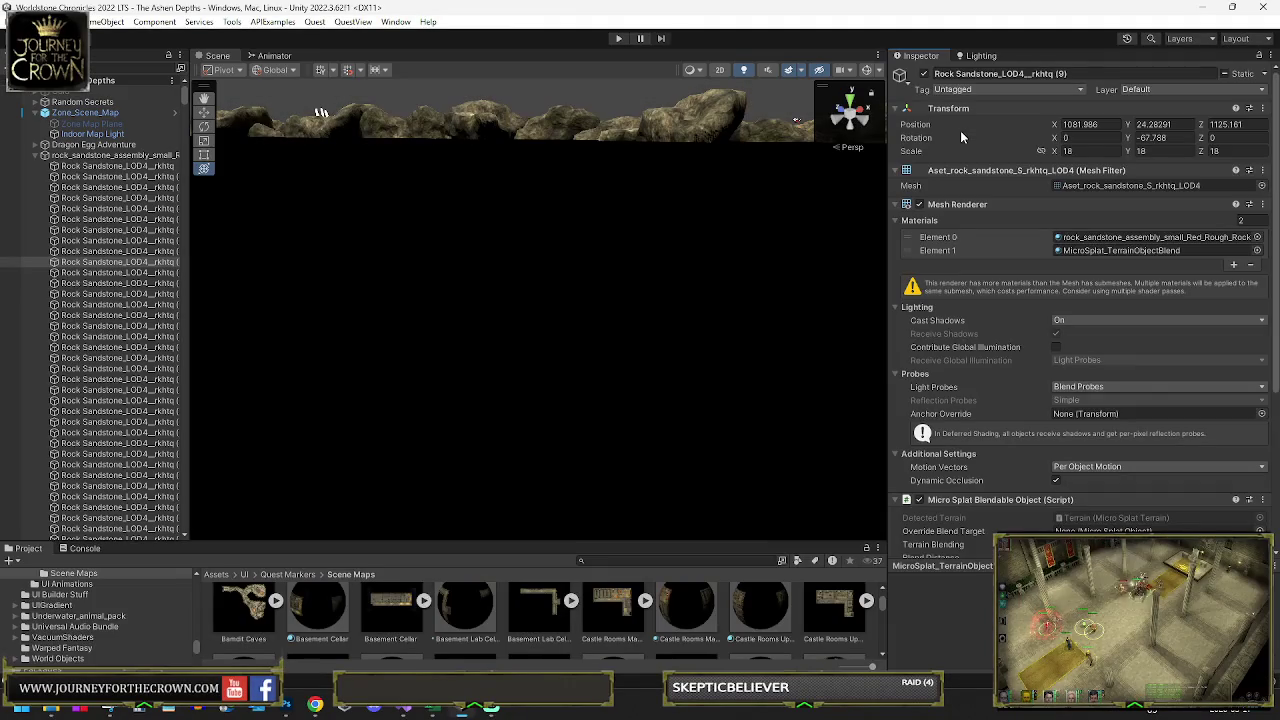
Step: Select several more Rock Sandstone pieces, including (10), and frame them in the scene
key(w)
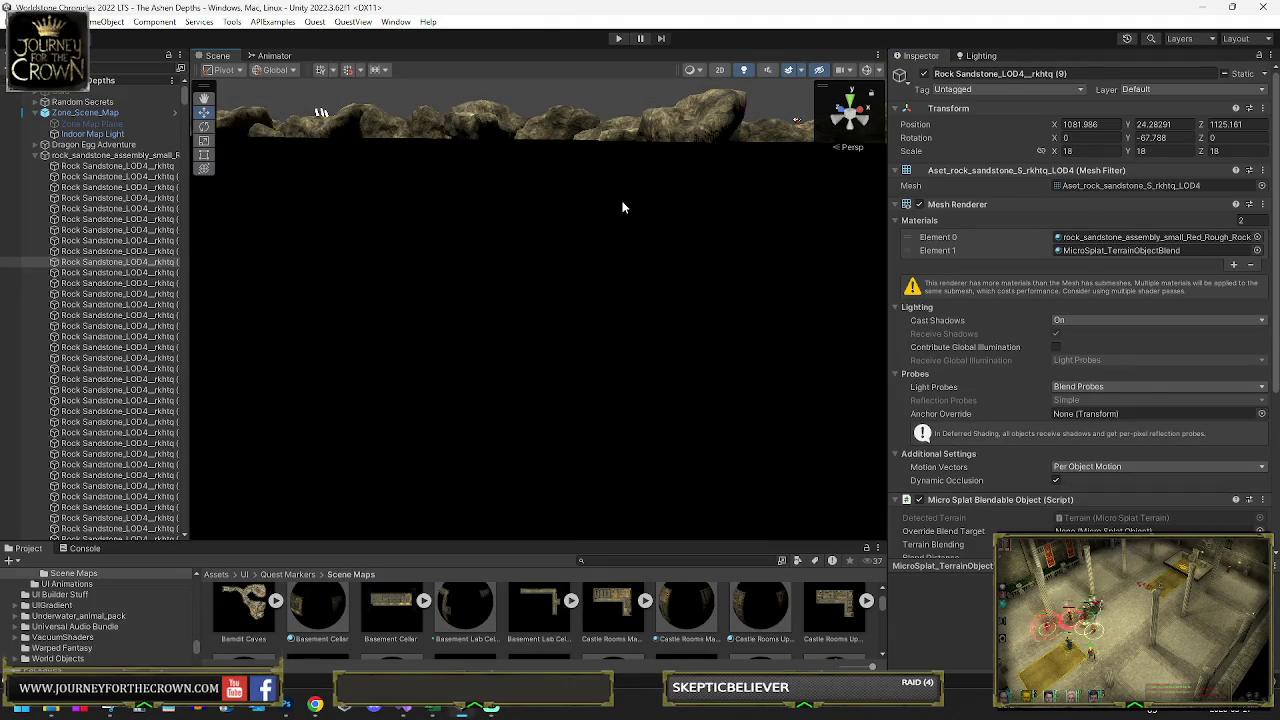
scroll(513, 229, down, 3)
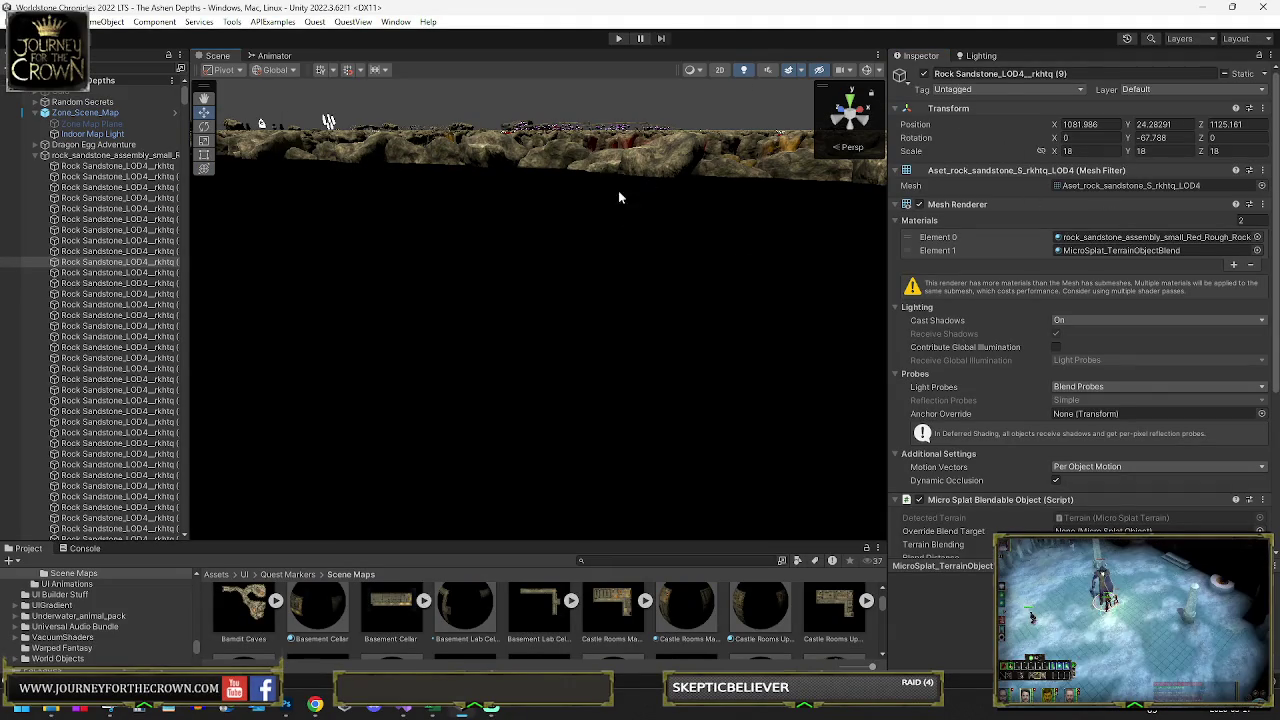
click(335, 259)
click(296, 225)
click(608, 177)
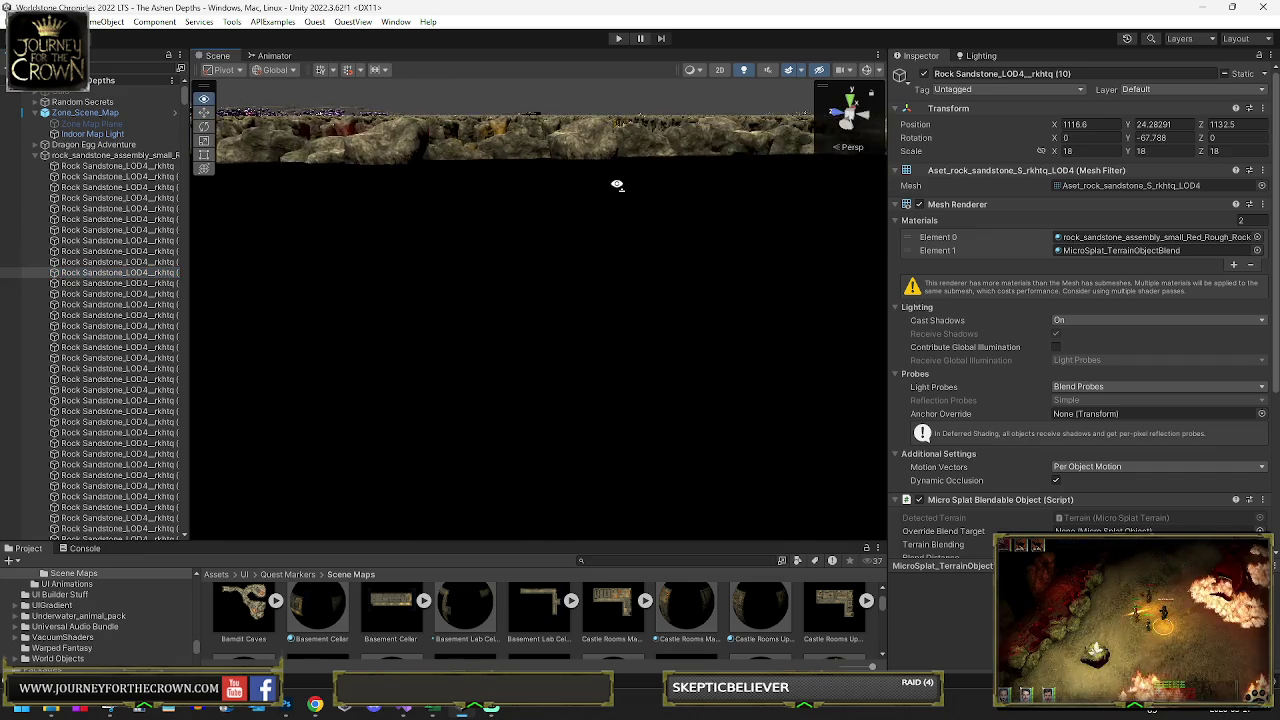
key(f)
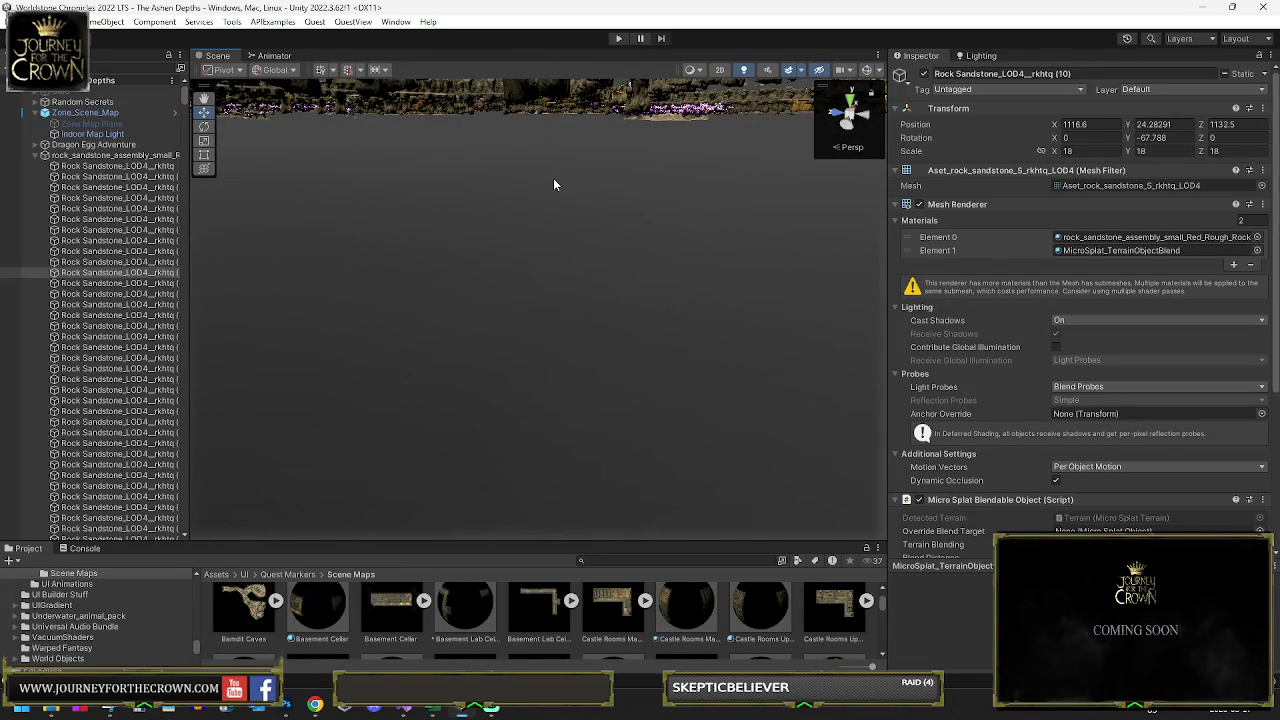
click(114, 249)
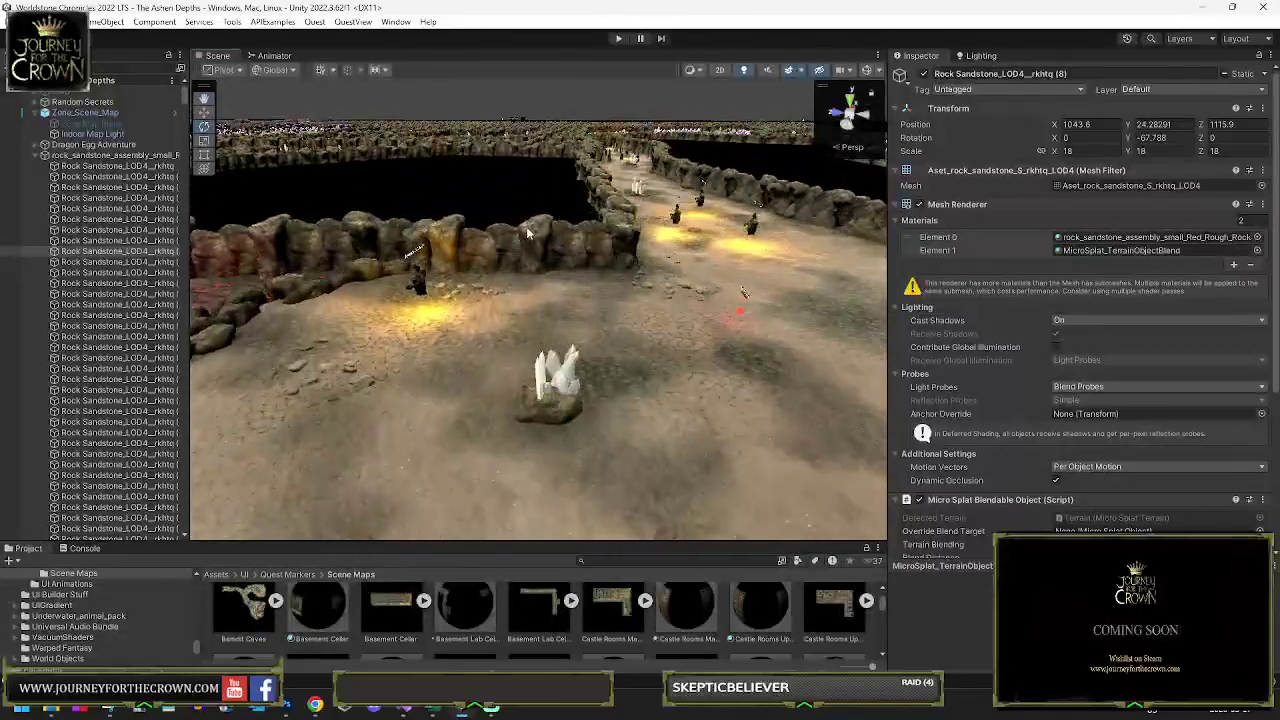
key(shift+space)
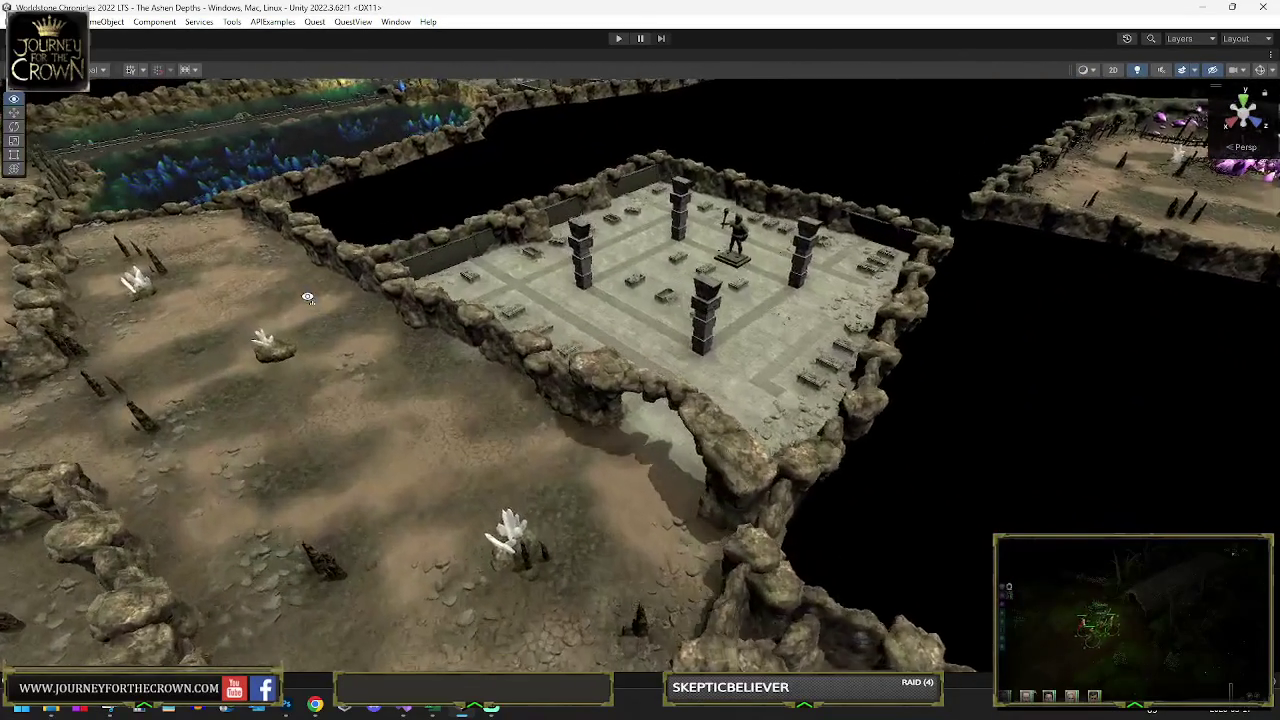
drag(308, 297, 297, 298)
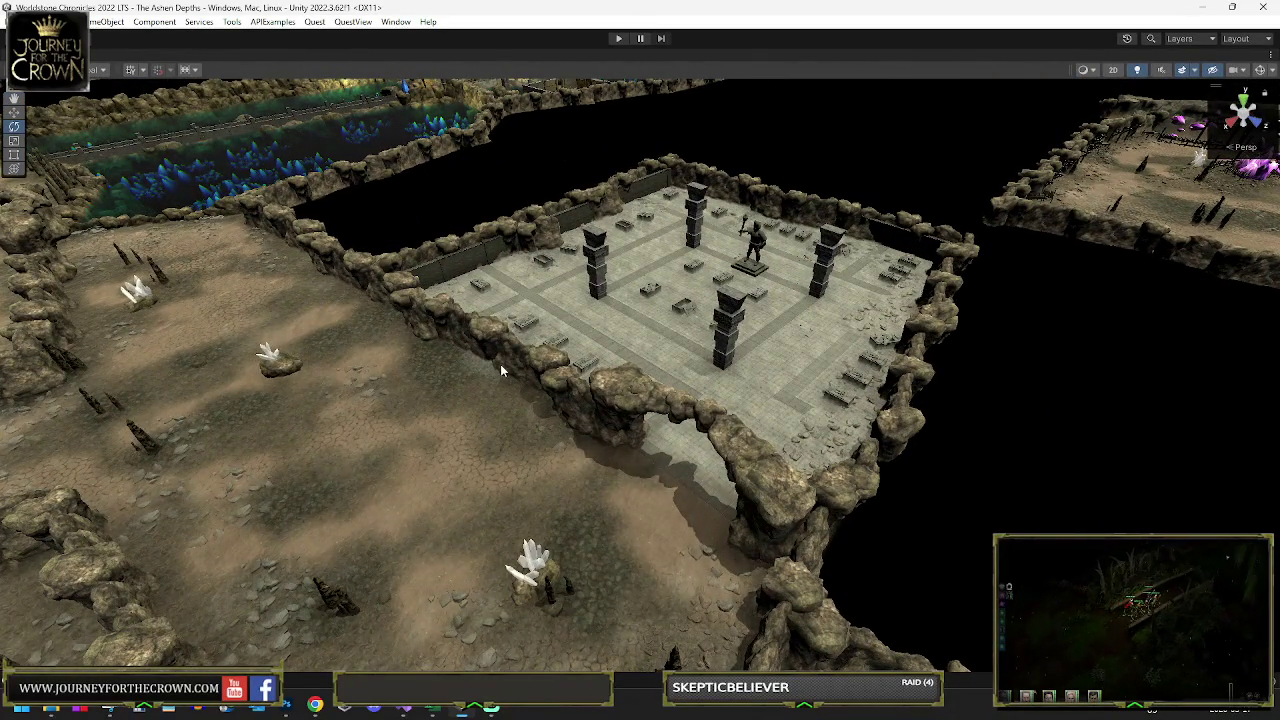
key(shift+space)
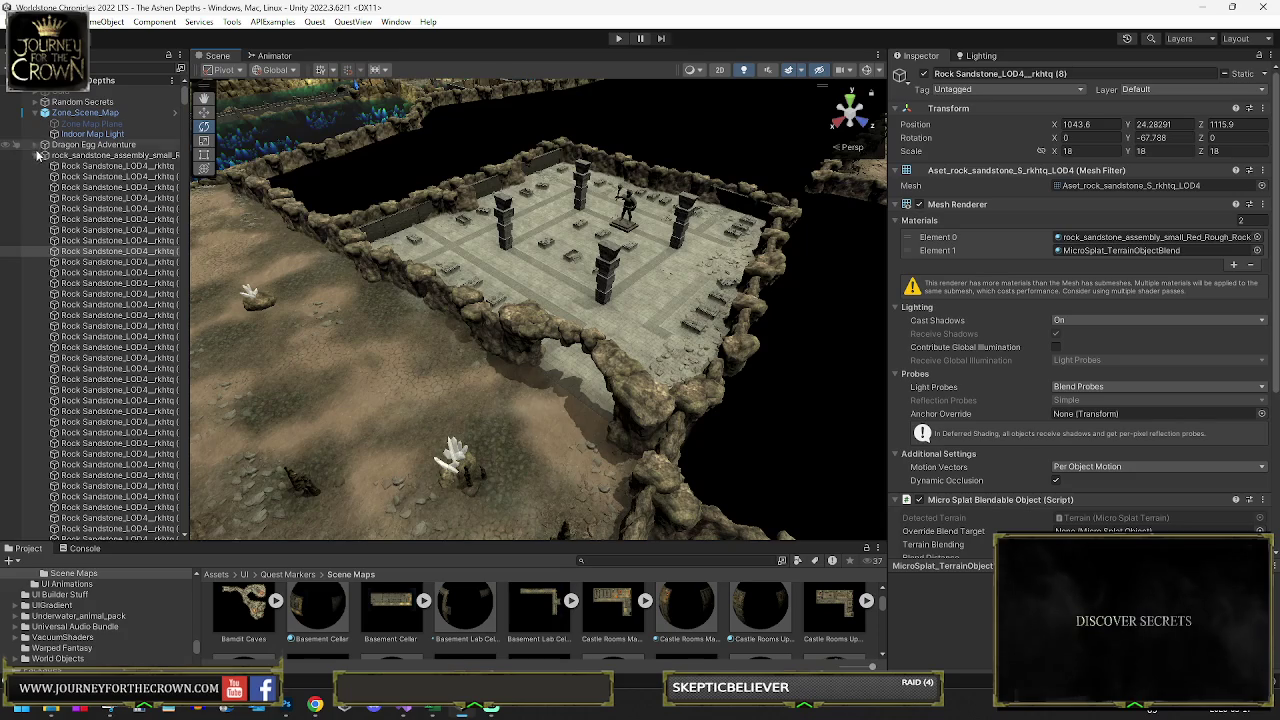
click(35, 156)
Step: Select the Undead Dwarf Enemies objects, orbit toward the purple crystals, and maximize the Scene view
click(79, 209)
shift+click(79, 240)
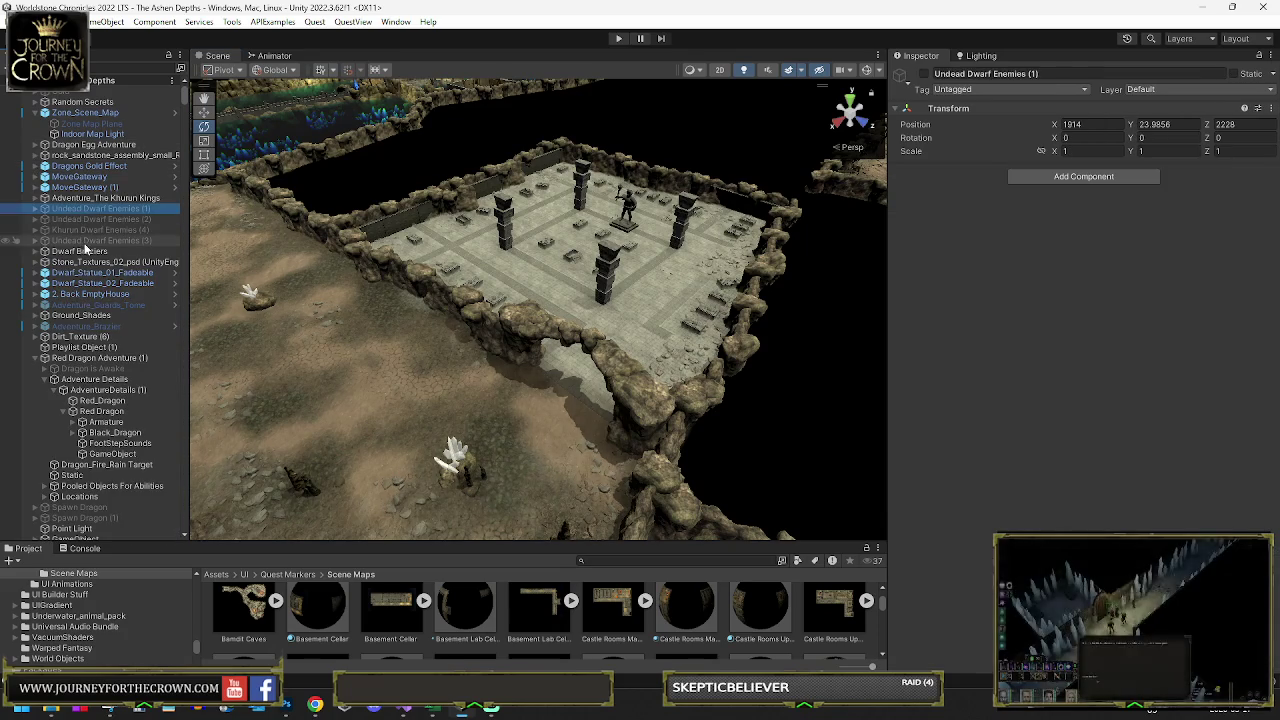
mouse_move(700, 270)
mouse_down()
mouse_move(760, 236)
mouse_move(570, 286)
mouse_move(571, 262)
mouse_move(400, 333)
mouse_move(550, 340)
mouse_move(268, 347)
mouse_move(563, 315)
mouse_move(771, 241)
mouse_move(20, 310)
mouse_move(1090, 232)
mouse_move(1081, 237)
mouse_up()
key(shift+space)
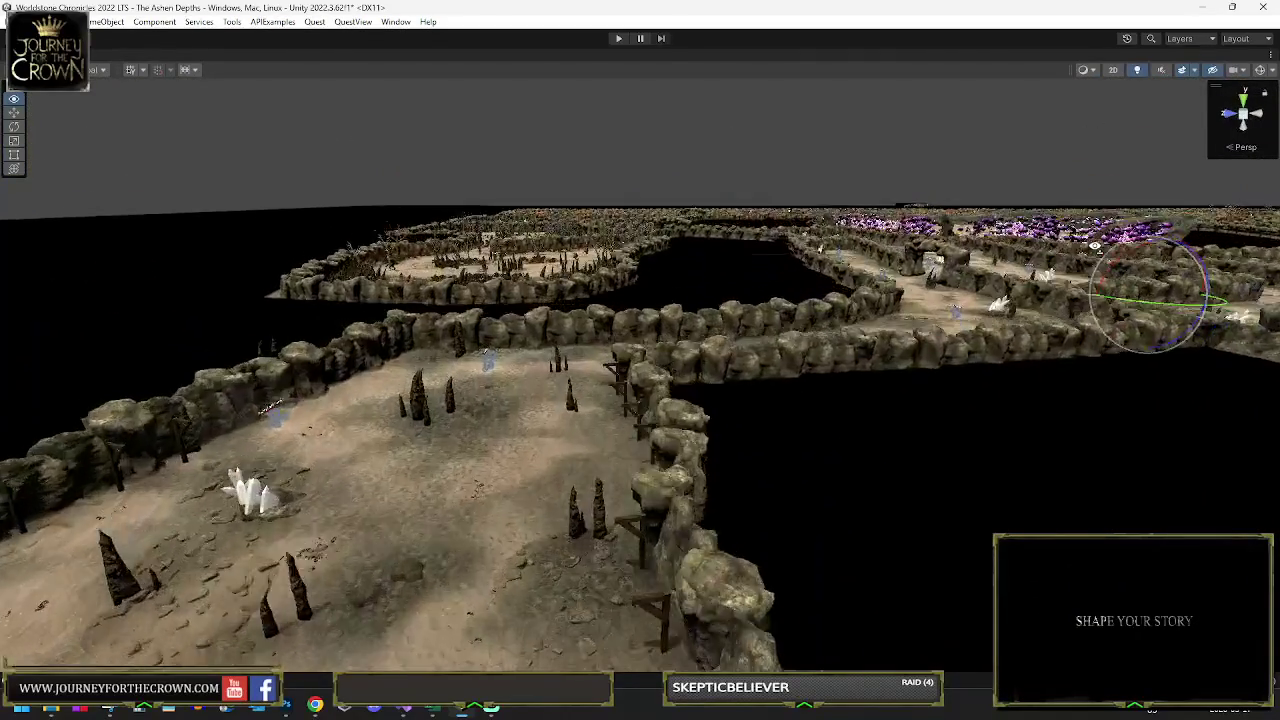
drag(1167, 275, 1242, 295)
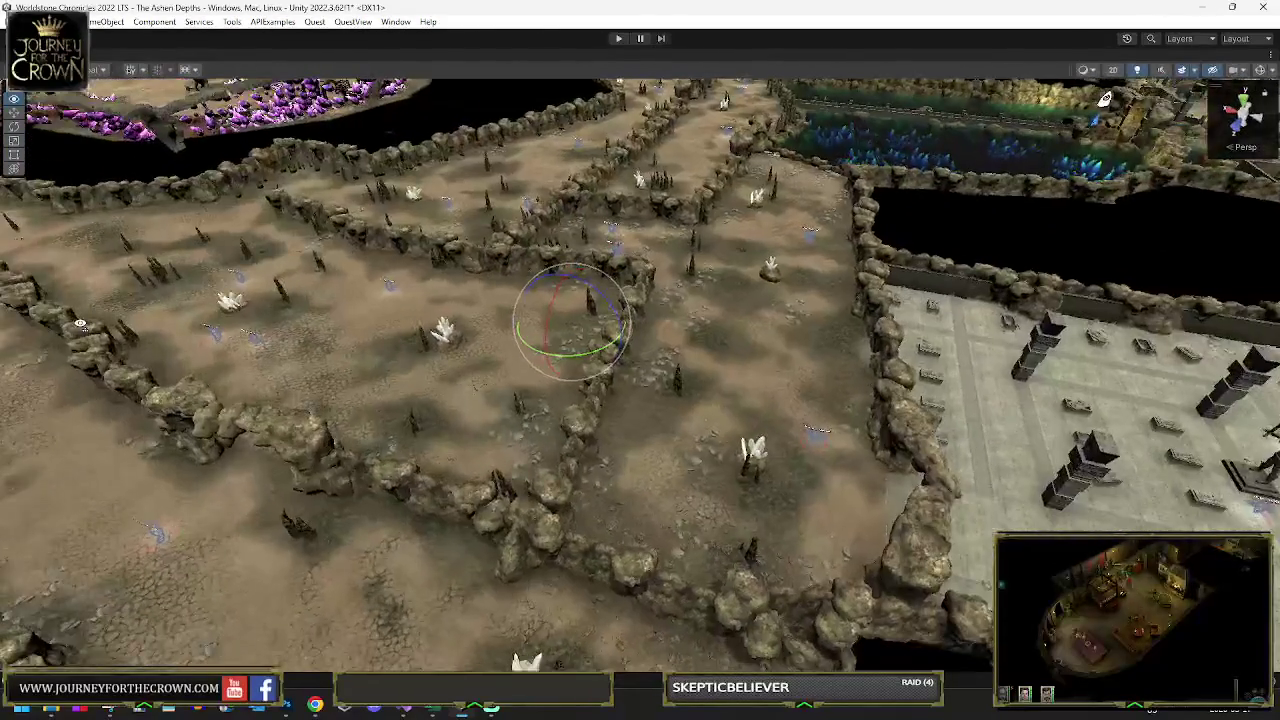
mouse_move(80, 323)
mouse_down()
mouse_move(374, 346)
mouse_move(524, 339)
mouse_up()
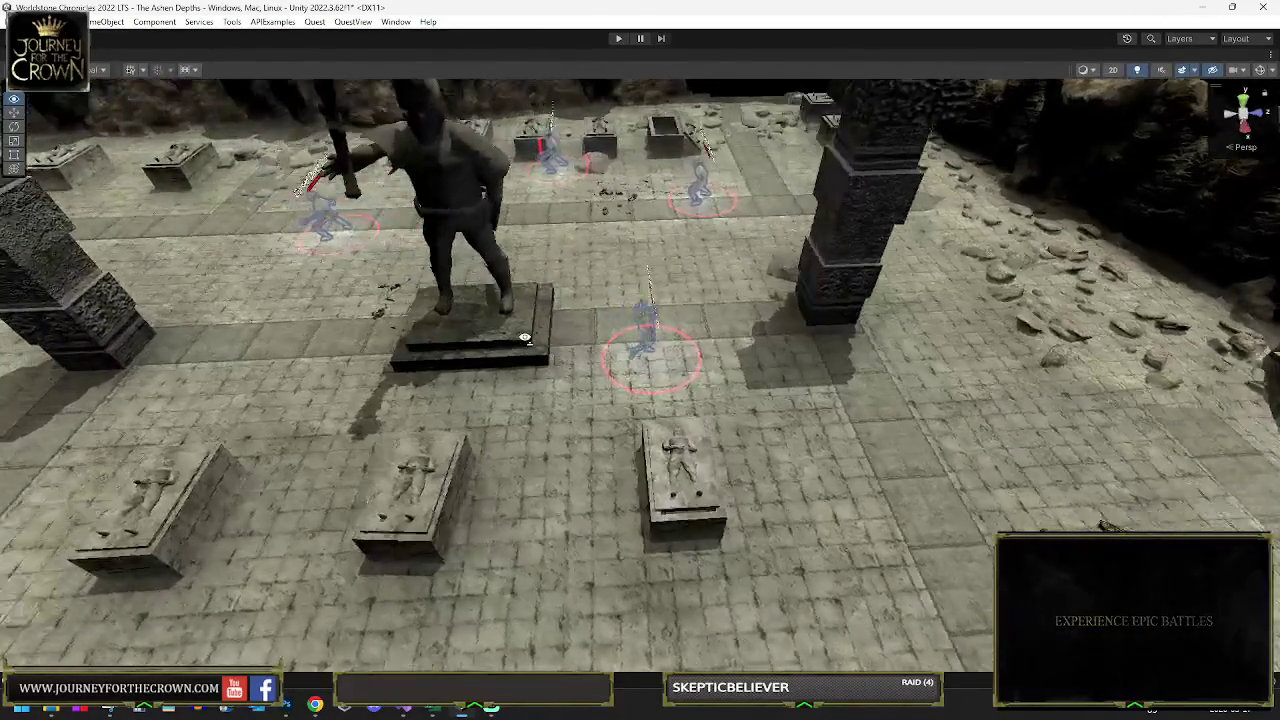
drag(603, 334, 797, 318)
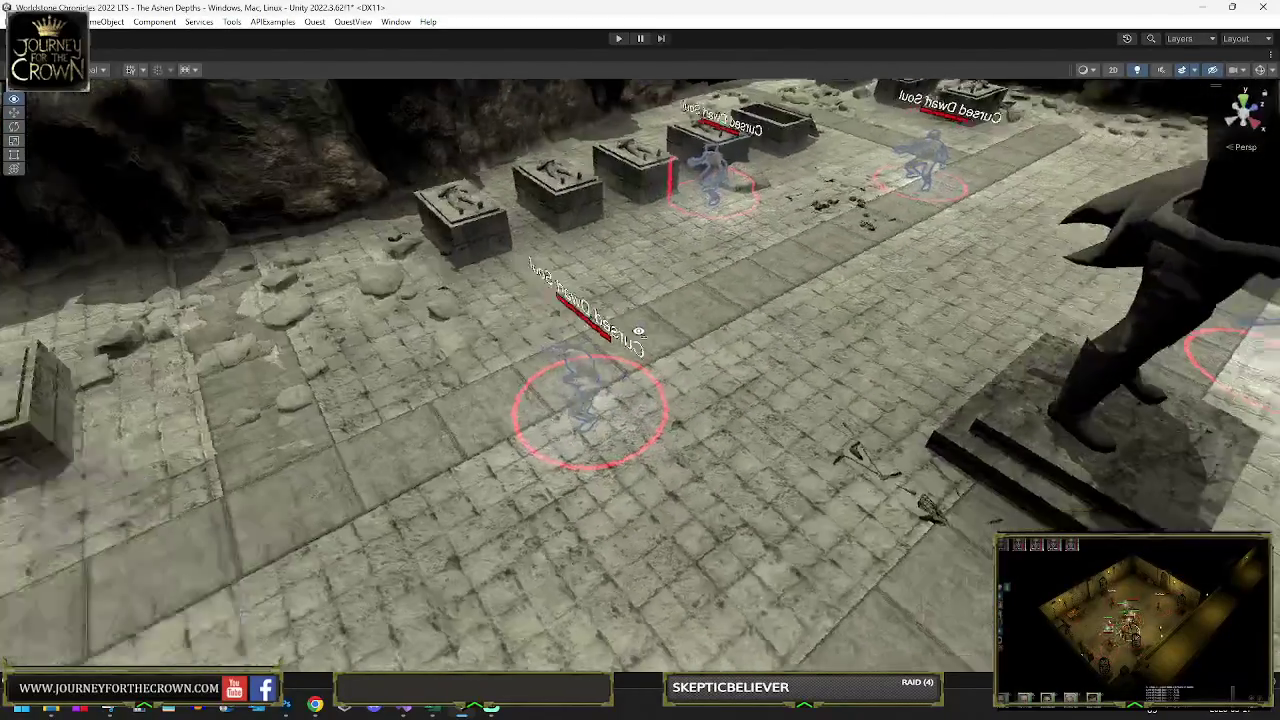
drag(638, 331, 327, 332)
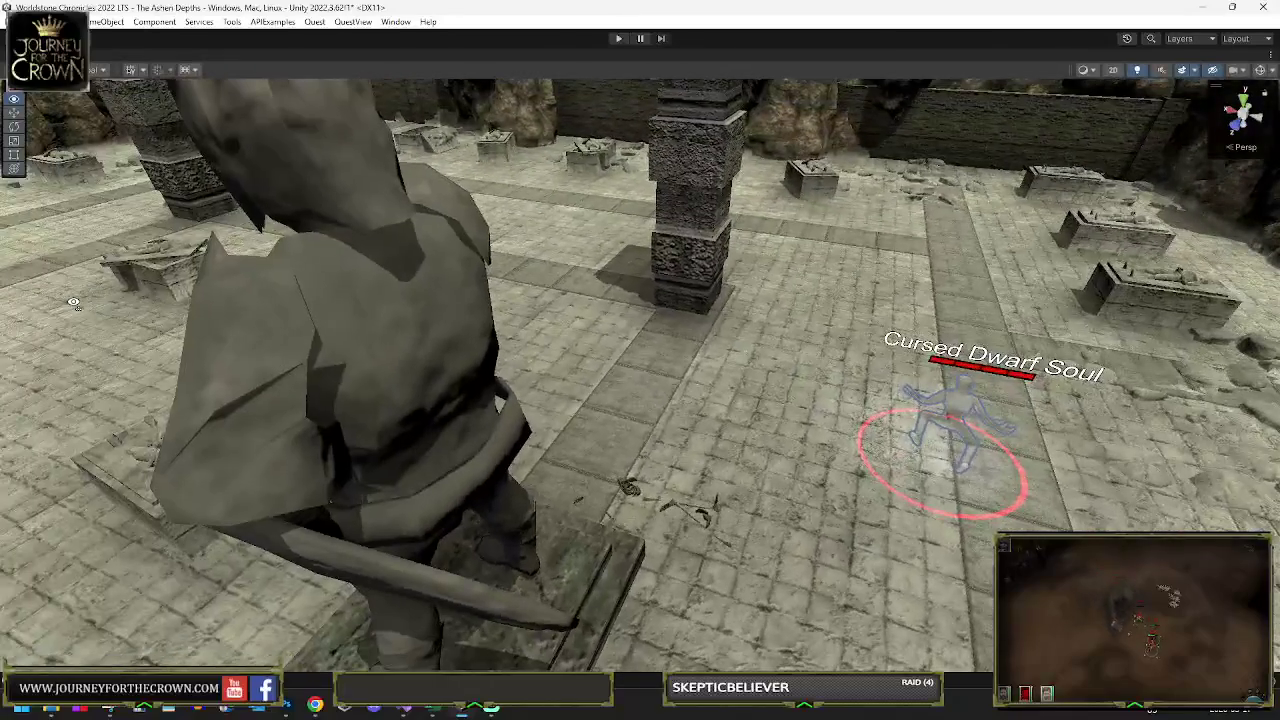
mouse_move(73, 302)
mouse_down()
mouse_move(1105, 268)
mouse_move(101, 300)
mouse_up()
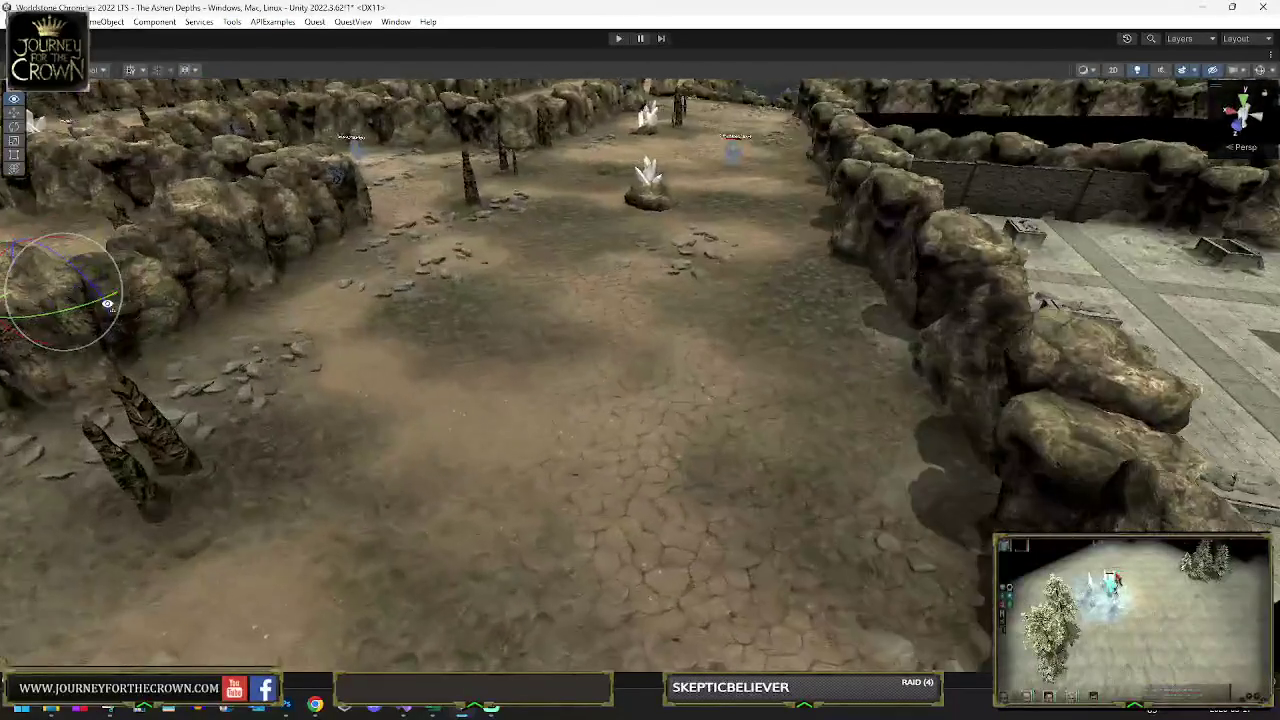
drag(233, 286, 270, 287)
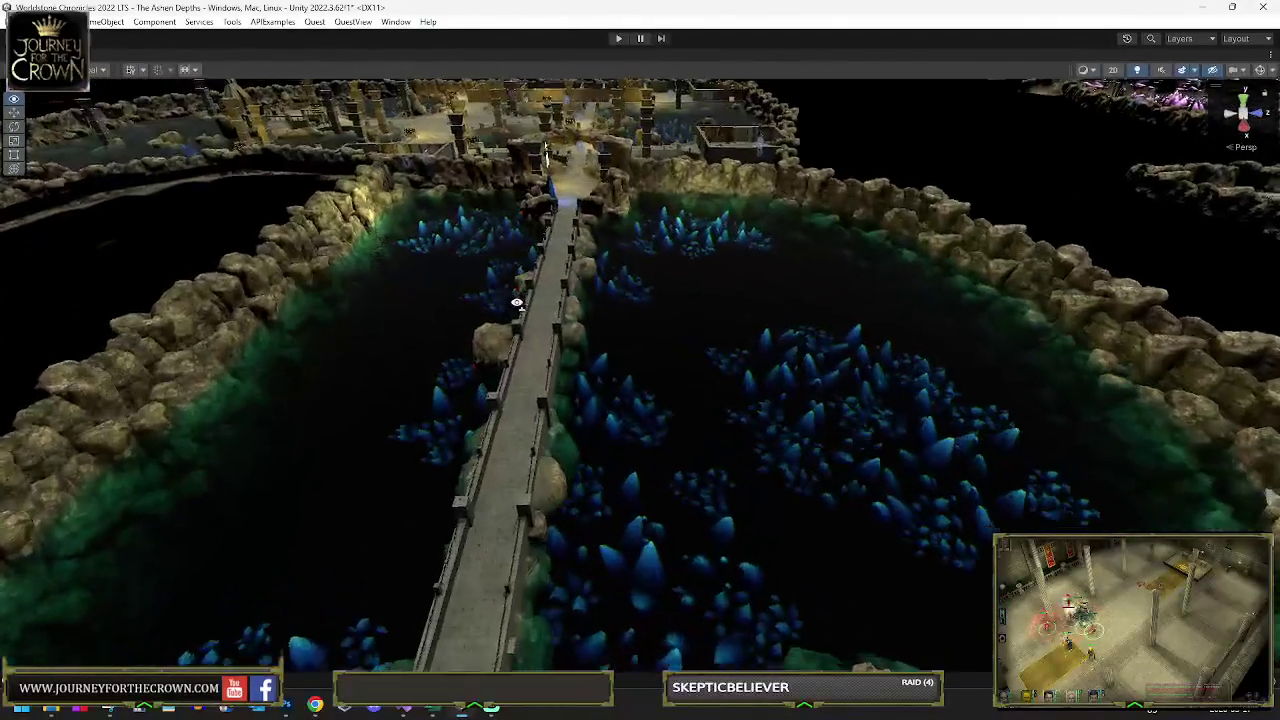
mouse_move(517, 303)
mouse_down()
mouse_move(505, 309)
mouse_move(695, 311)
mouse_move(654, 313)
mouse_up()
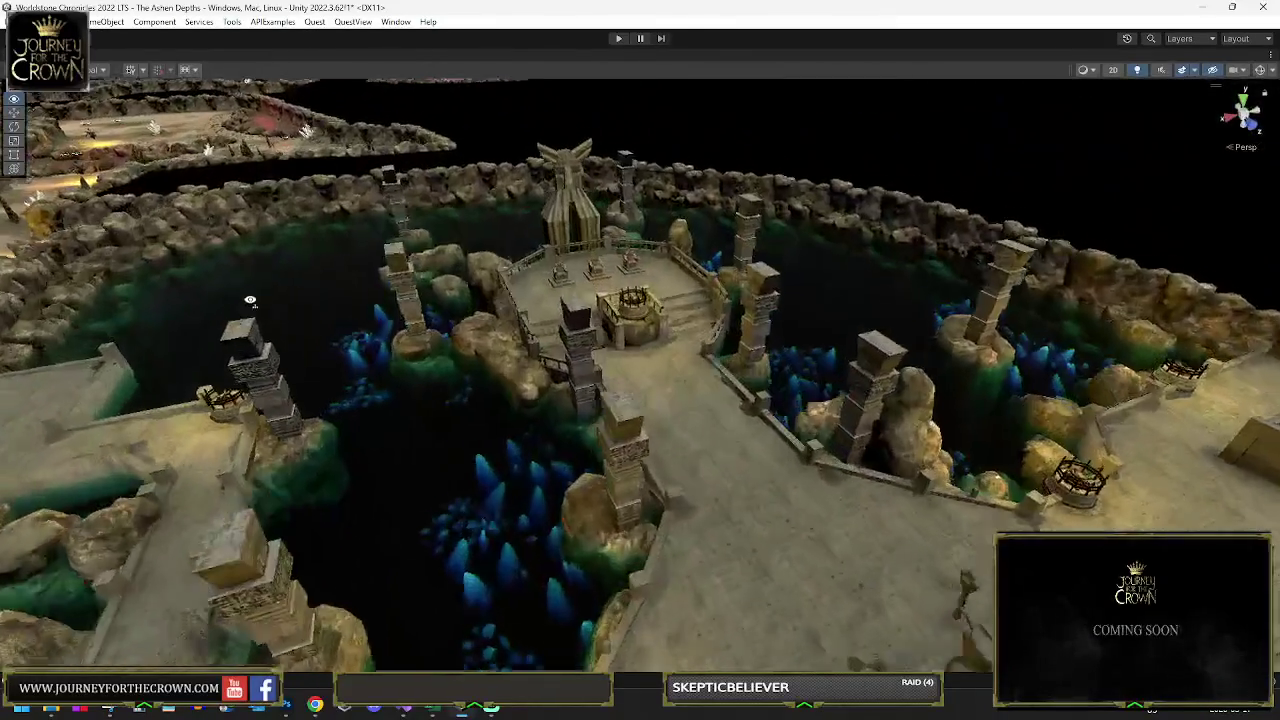
mouse_move(250, 300)
mouse_down()
mouse_move(360, 345)
mouse_move(317, 327)
mouse_move(177, 328)
mouse_up()
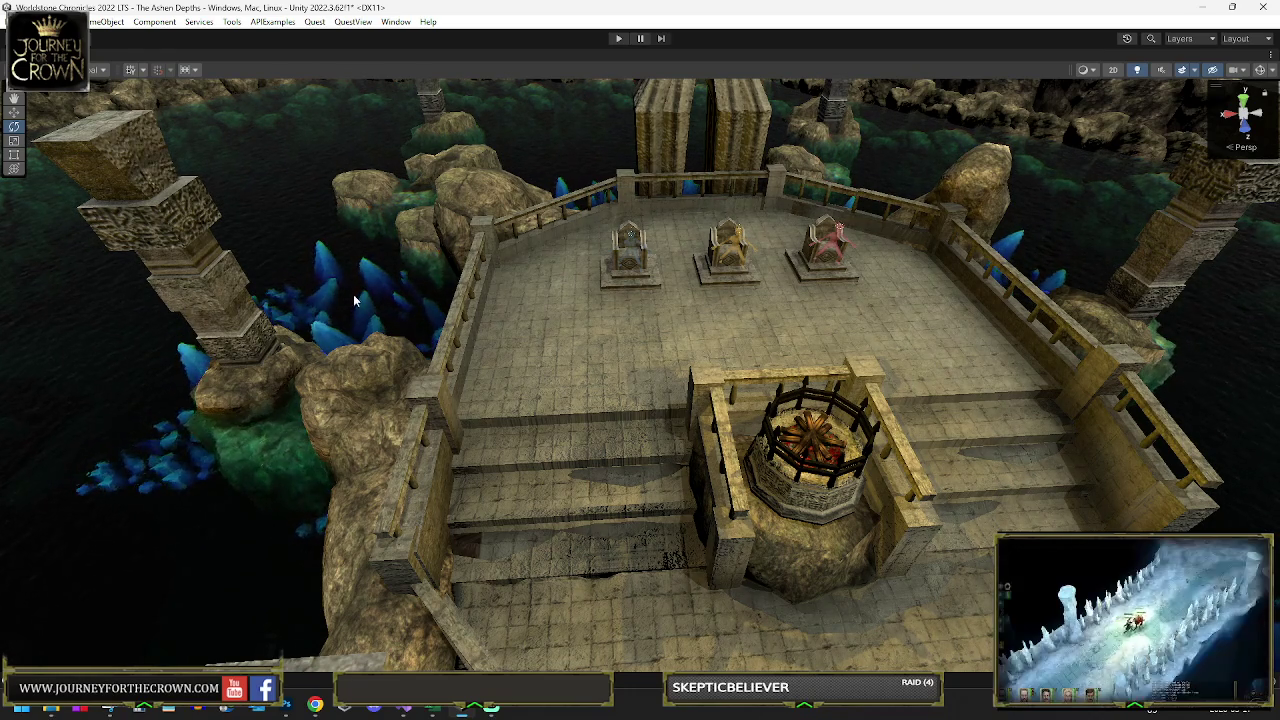
mouse_move(613, 298)
mouse_down()
mouse_move(515, 277)
mouse_move(586, 283)
mouse_up()
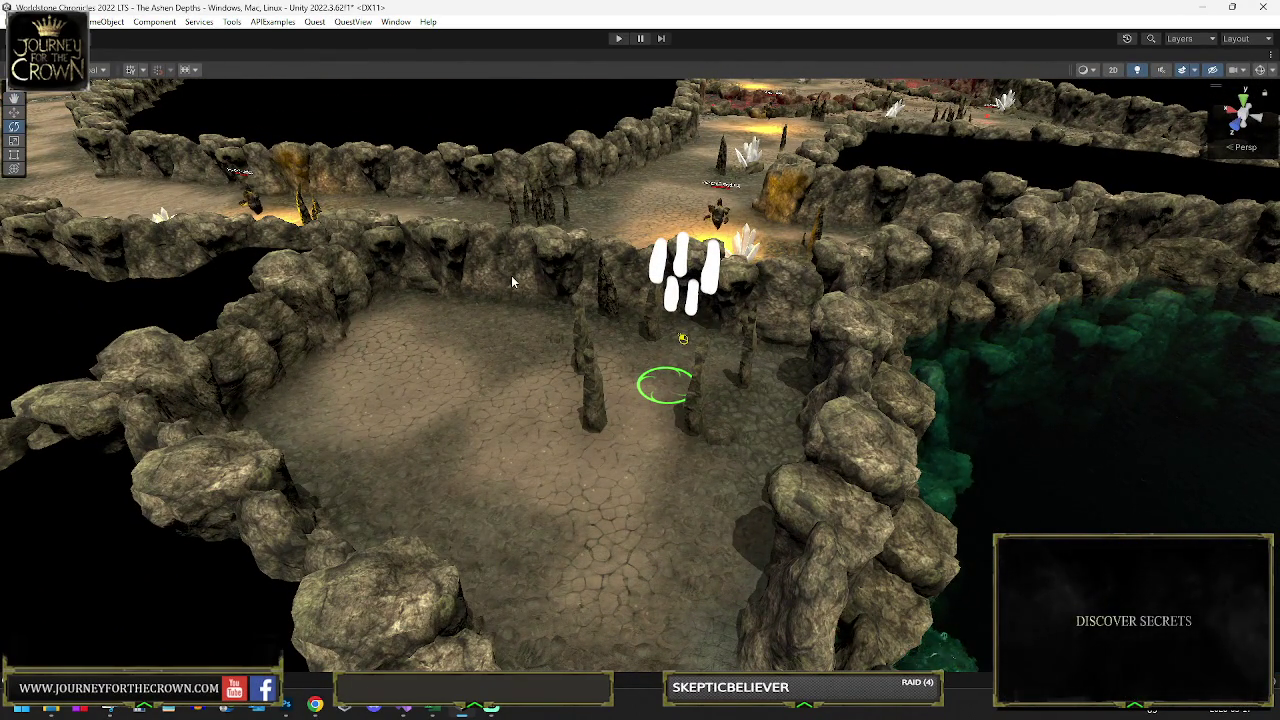
mouse_move(555, 285)
mouse_down()
mouse_move(746, 270)
mouse_move(632, 276)
mouse_move(612, 288)
mouse_move(686, 286)
mouse_move(637, 314)
mouse_move(151, 284)
mouse_move(491, 299)
mouse_move(551, 279)
mouse_move(710, 343)
mouse_move(595, 315)
mouse_up()
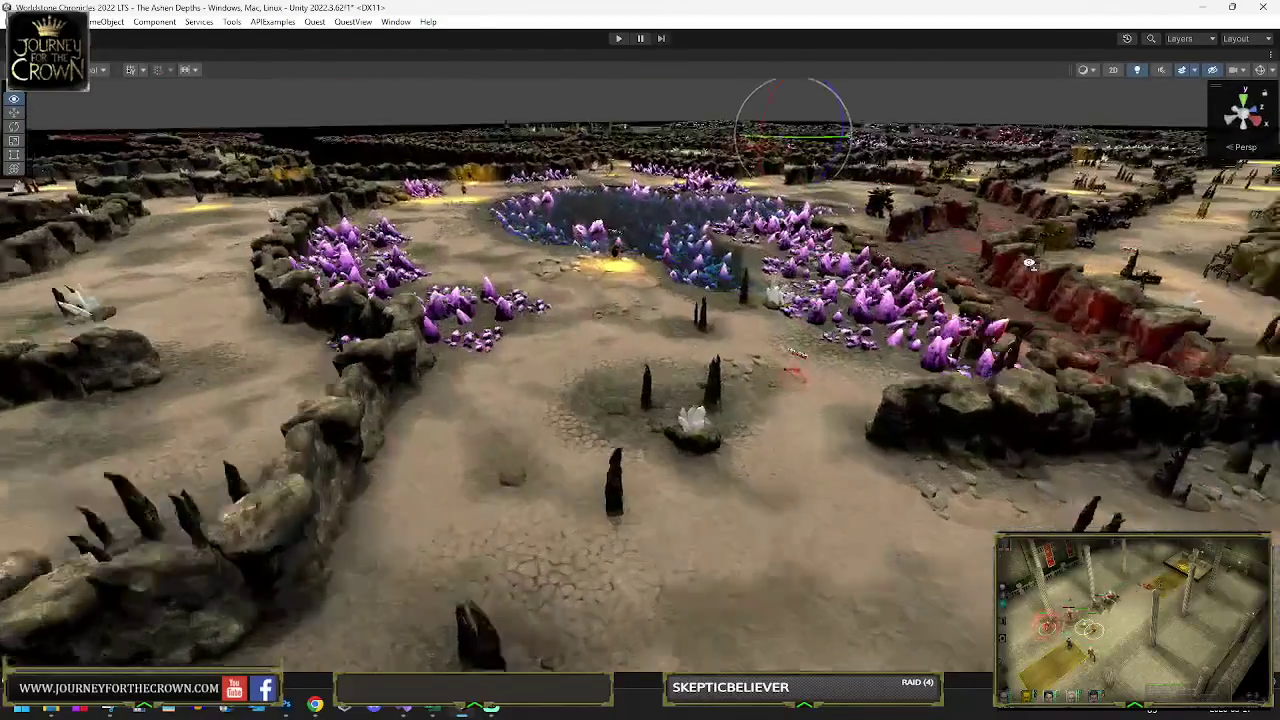
mouse_move(1029, 263)
mouse_down()
mouse_move(839, 269)
mouse_move(934, 286)
mouse_move(829, 284)
mouse_move(982, 281)
mouse_move(851, 306)
mouse_move(906, 323)
mouse_move(852, 296)
mouse_move(860, 282)
mouse_up()
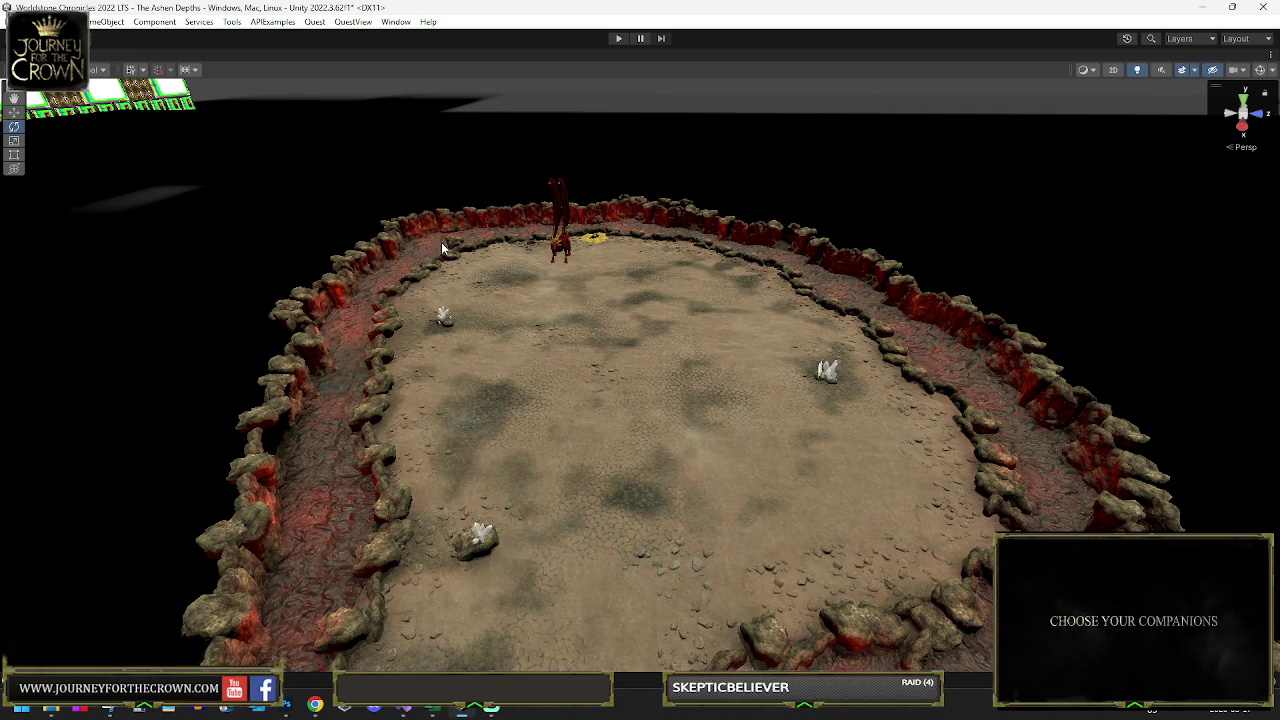
Step: Restore the editor layout and delete the rock stalagmites beside Crystal_Light (36)
mouse_move(436, 237)
mouse_down()
mouse_move(39, 213)
mouse_move(1160, 255)
mouse_move(1151, 308)
mouse_up()
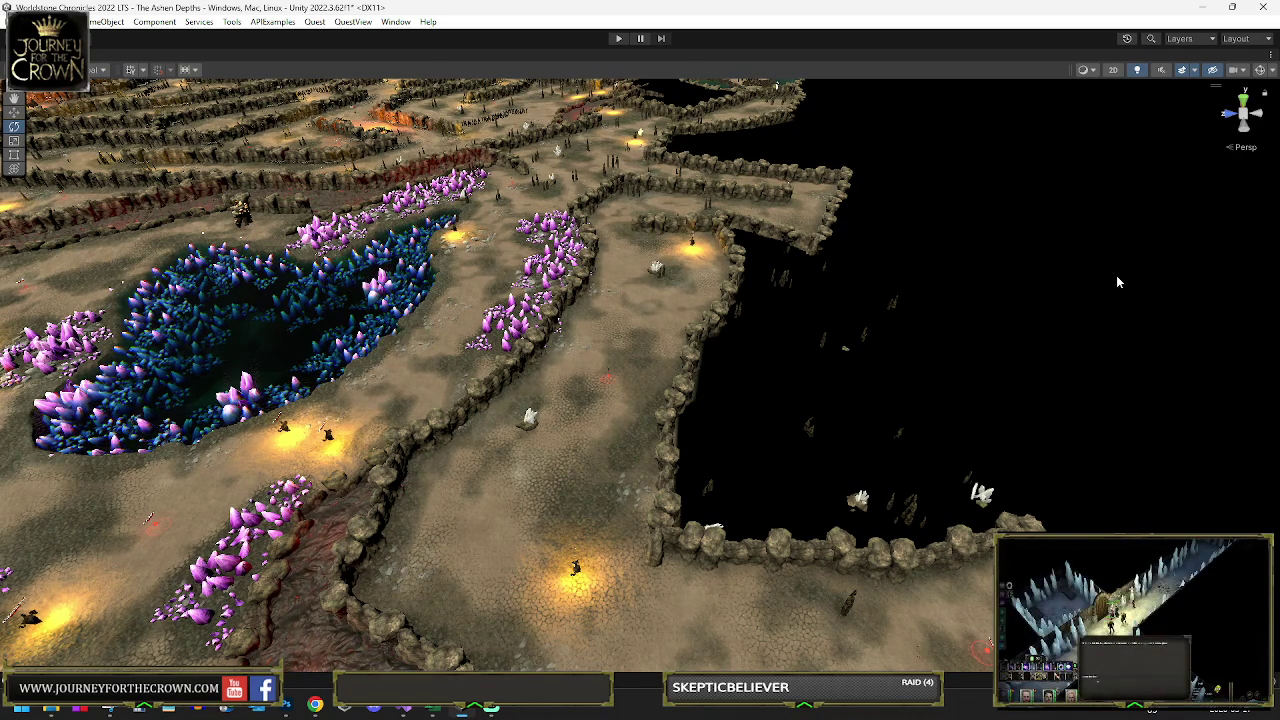
drag(917, 403, 1078, 432)
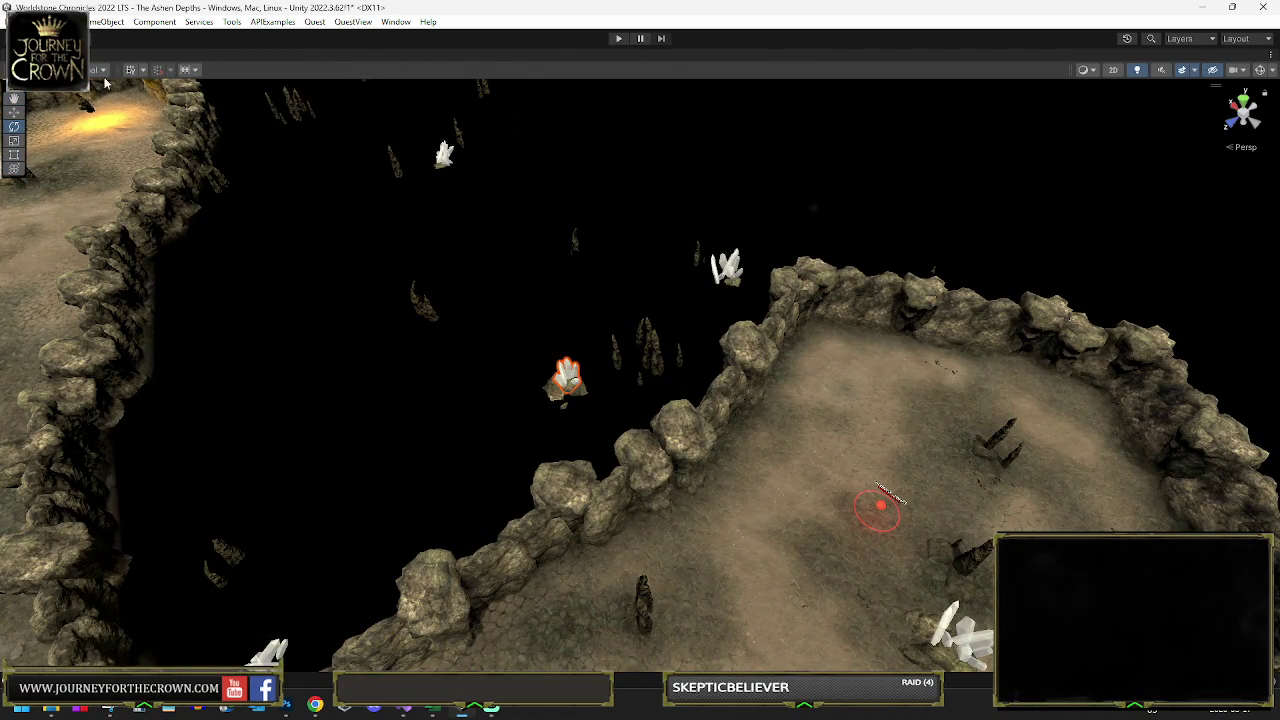
key(shift+space)
key(f)
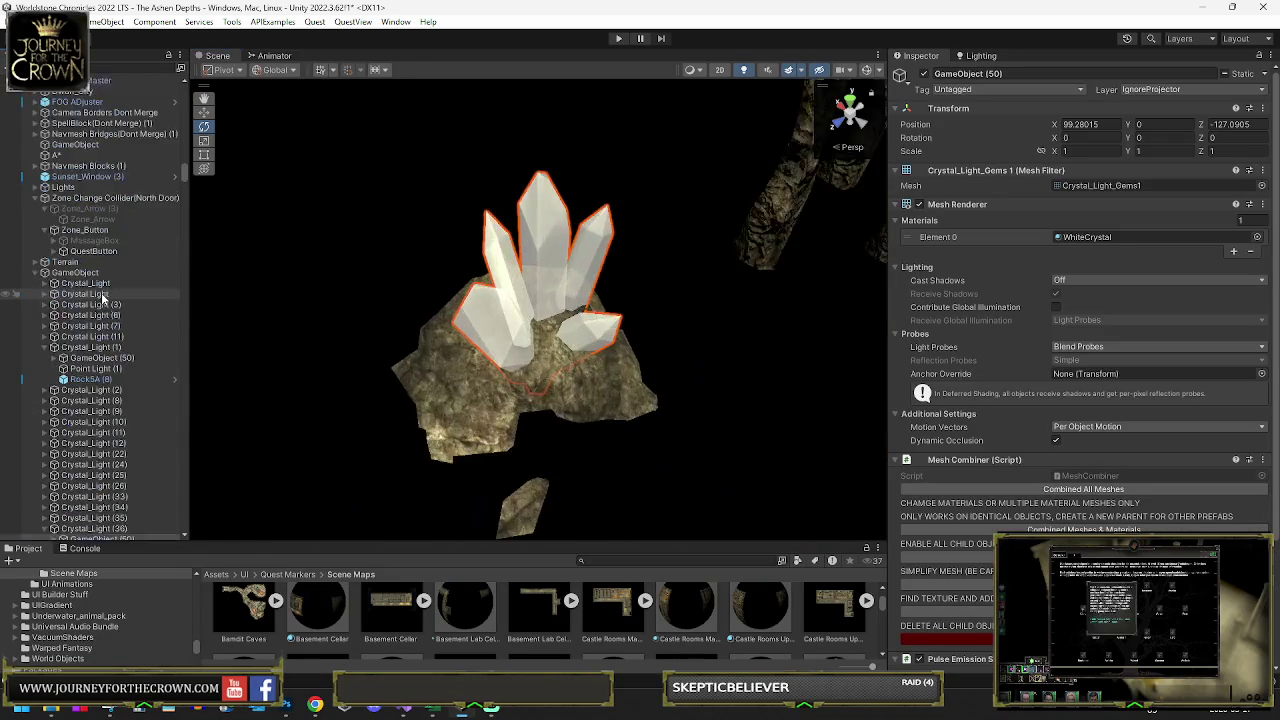
click(490, 398)
scroll(545, 330, down, 5)
click(534, 250)
key(Delete)
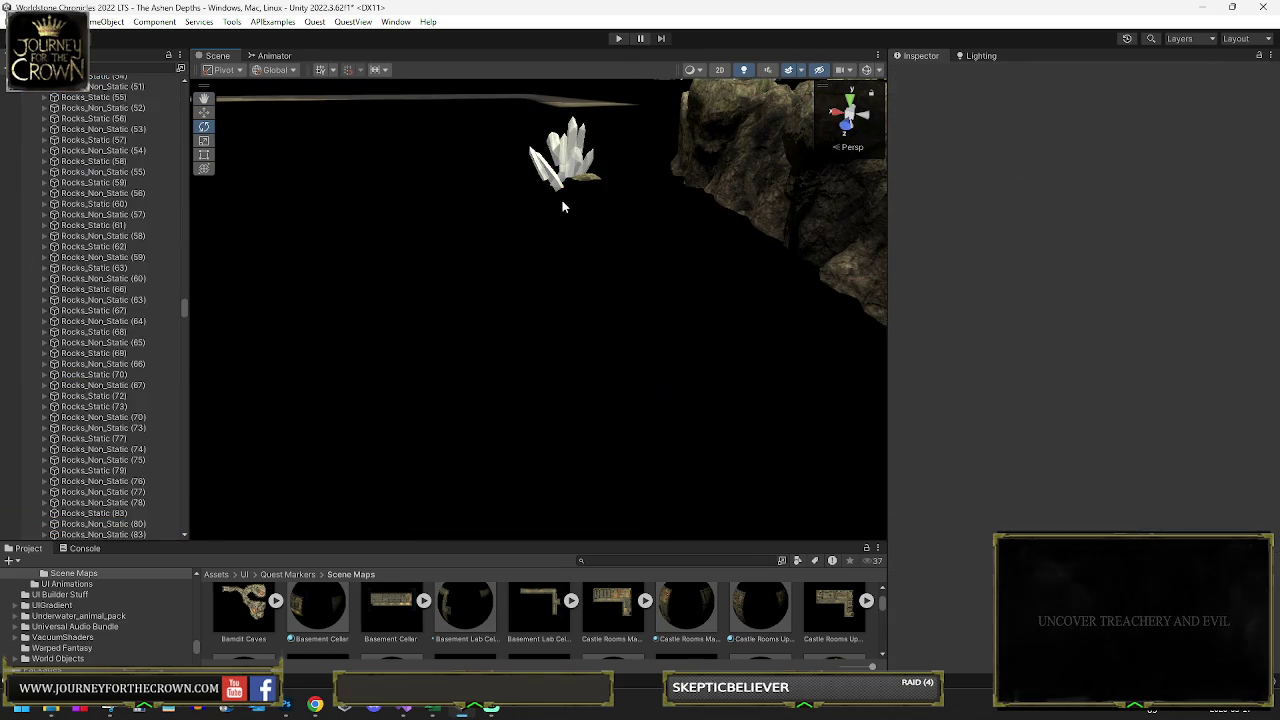
Step: Delete the rock spike group near the Crystal Light (202) object
click(568, 175)
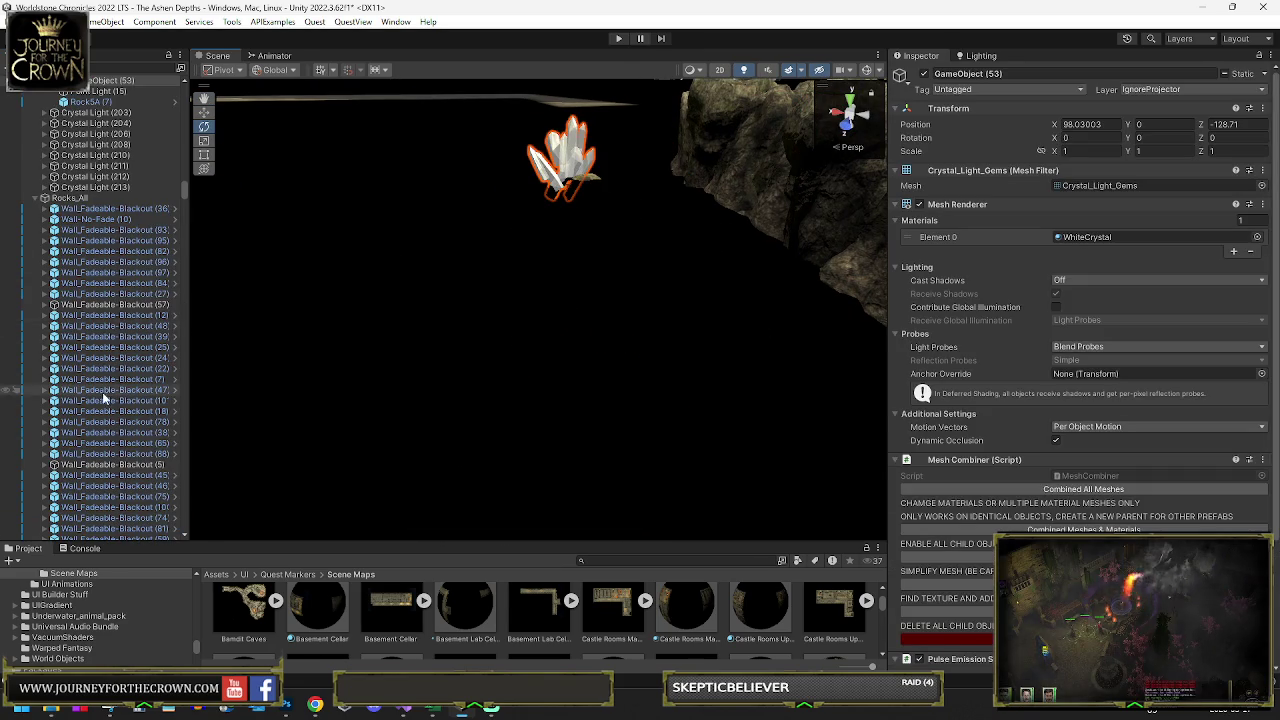
scroll(117, 256, up, 3)
click(95, 190)
mouse_move(500, 271)
mouse_down()
mouse_move(286, 248)
mouse_move(337, 286)
mouse_move(452, 298)
mouse_up()
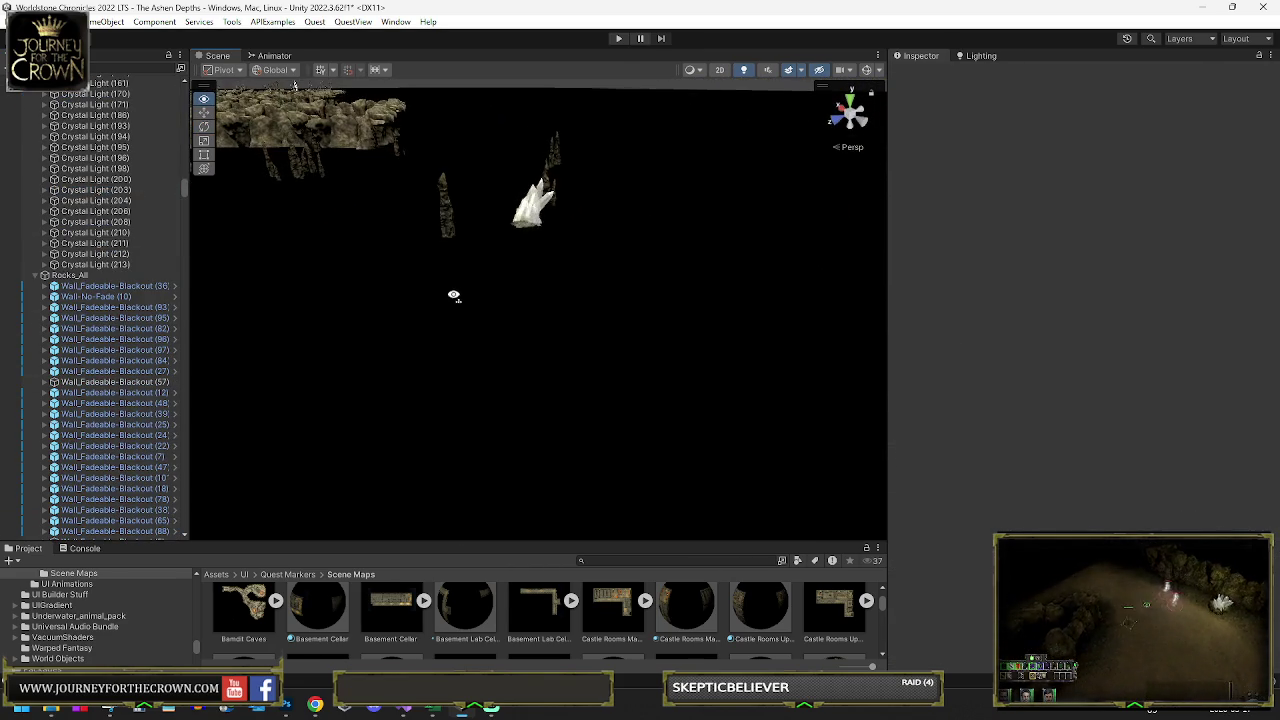
click(468, 244)
key(Delete)
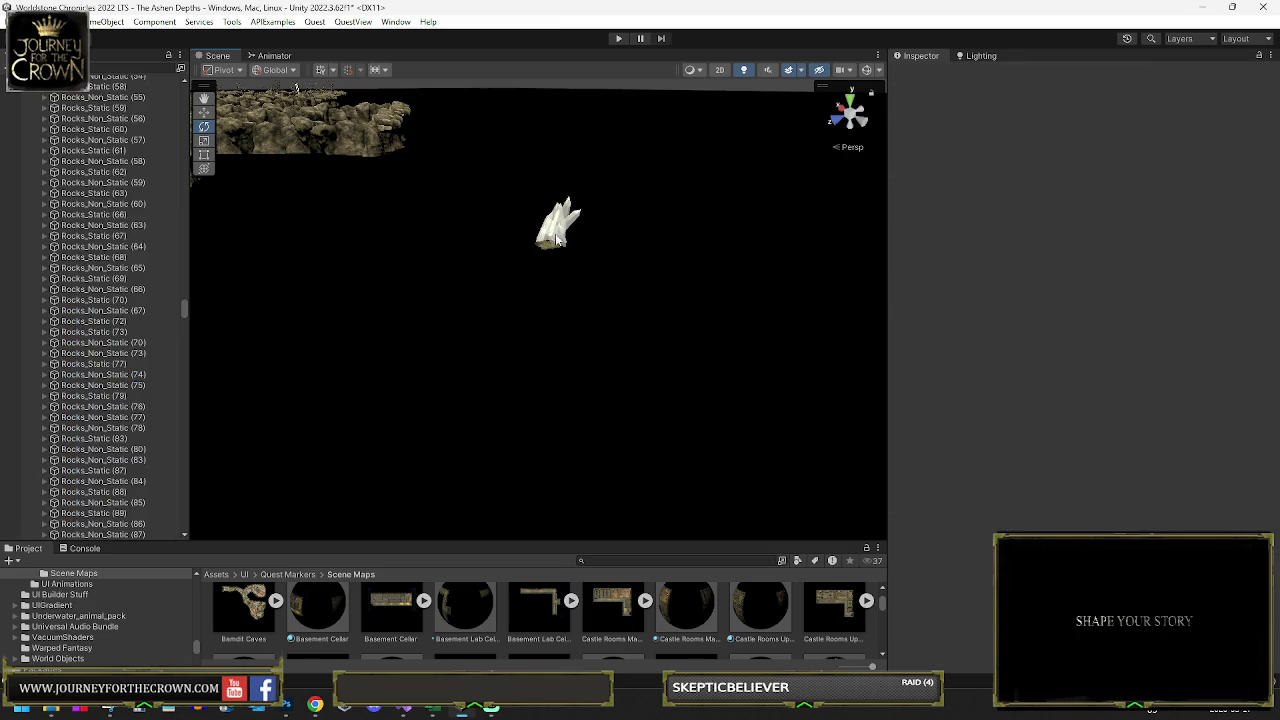
Step: Delete the Crystal_Light (17) parent group, then inspect the nearby Rocks_Non_Static (87) rock
click(519, 238)
click(558, 226)
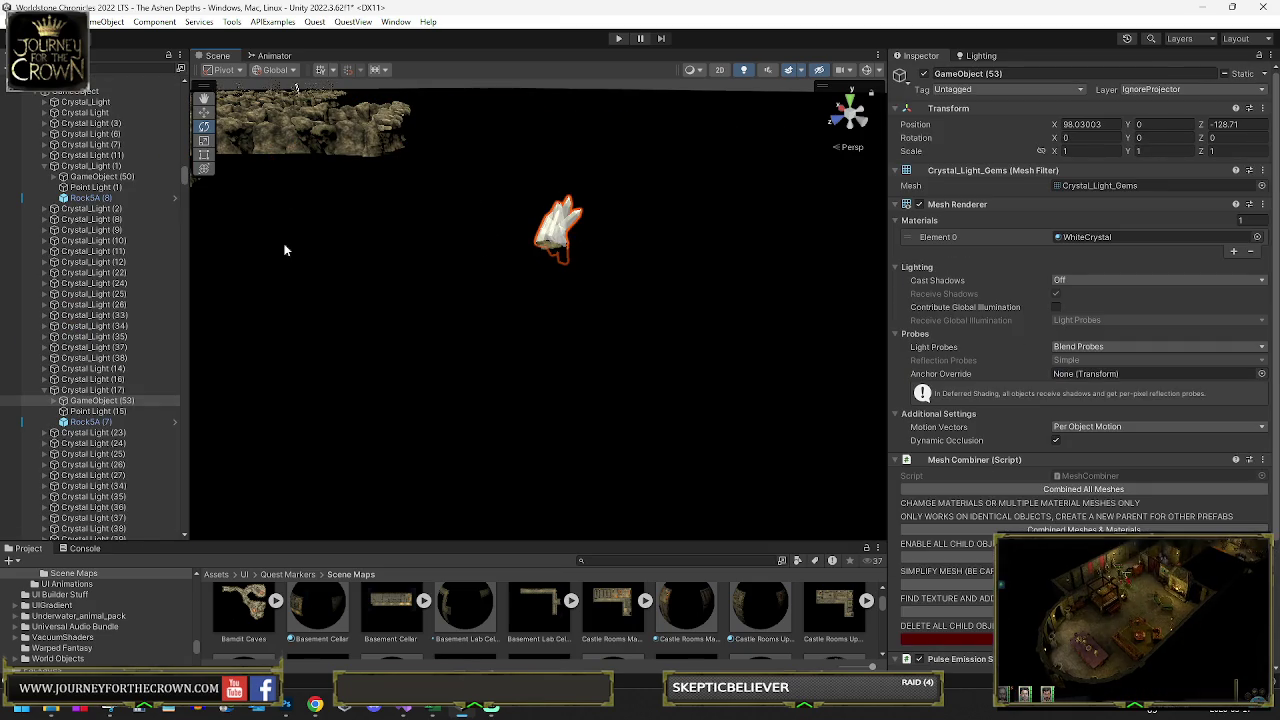
click(93, 389)
key(Delete)
mouse_move(372, 354)
mouse_down()
mouse_move(377, 320)
mouse_move(434, 309)
mouse_up()
click(660, 184)
mouse_move(663, 189)
mouse_down()
mouse_move(651, 214)
mouse_move(684, 258)
mouse_move(391, 214)
mouse_move(489, 209)
mouse_move(515, 177)
mouse_up()
Step: Click around the cave floor to identify objects such as the WaterMesh and scattered bones (77)
click(515, 177)
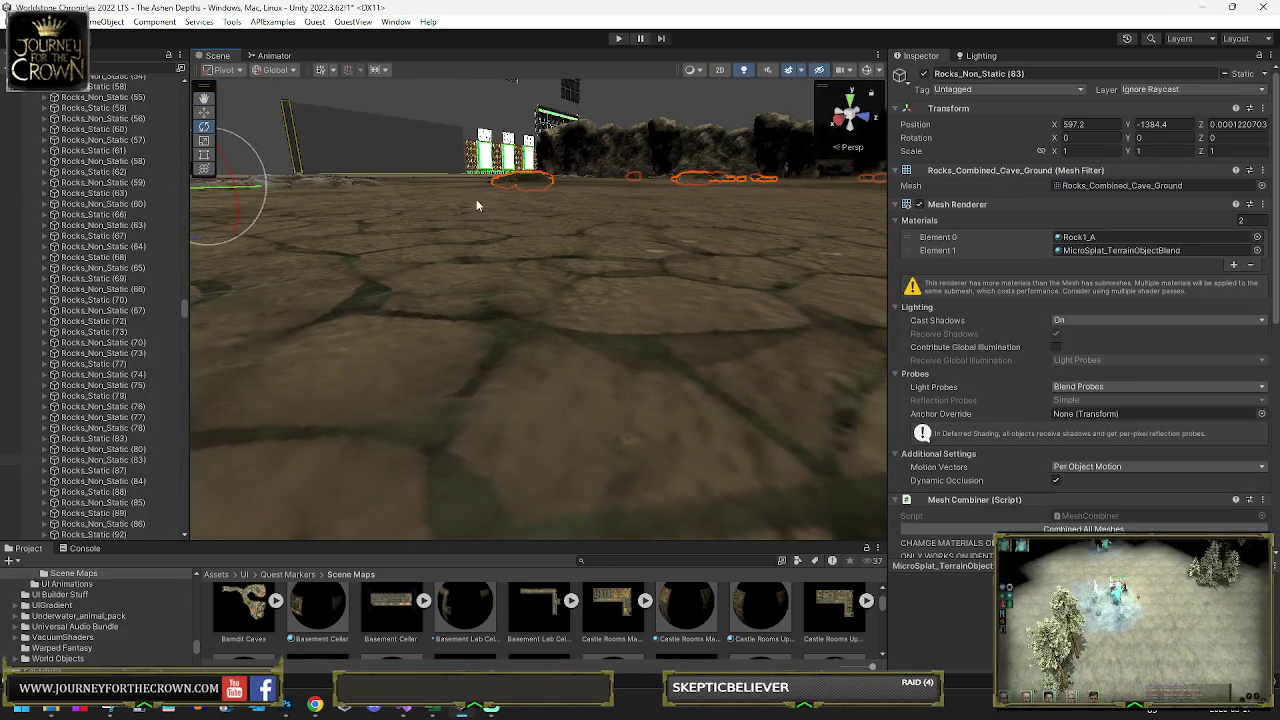
click(338, 174)
click(332, 175)
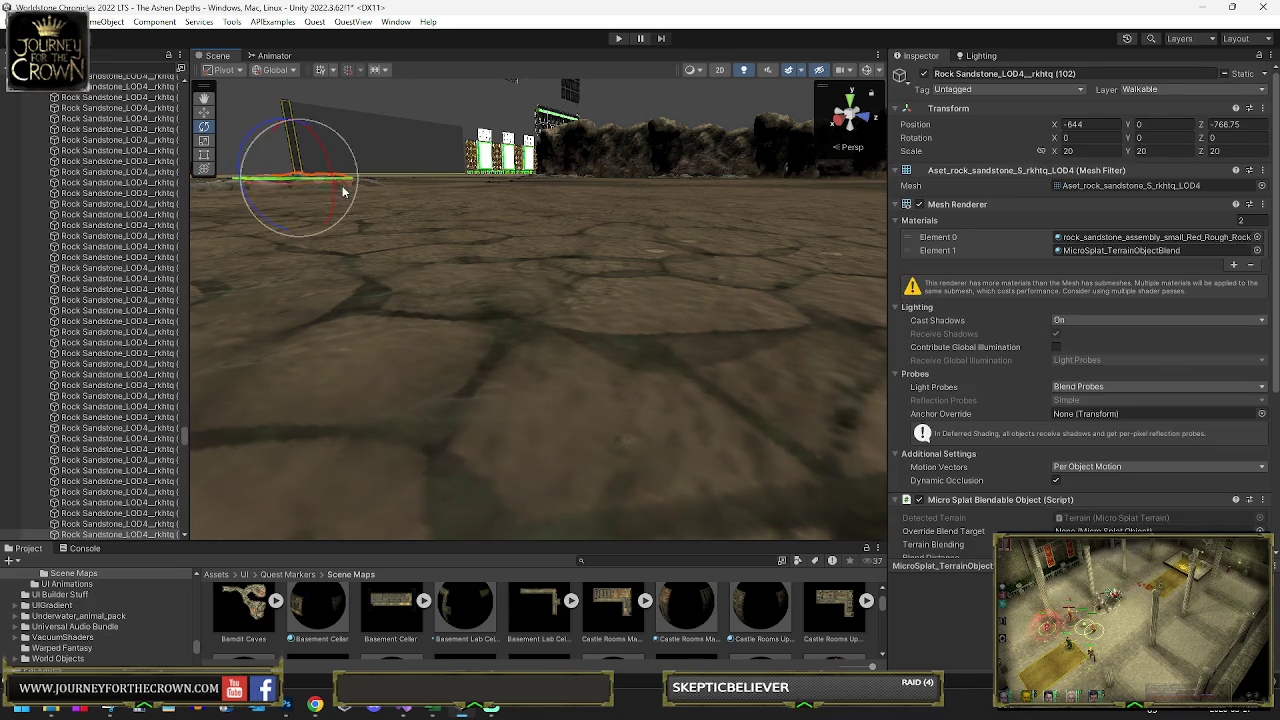
click(326, 168)
click(326, 168)
click(385, 165)
mouse_move(385, 165)
mouse_down()
mouse_move(305, 173)
mouse_move(400, 184)
mouse_up()
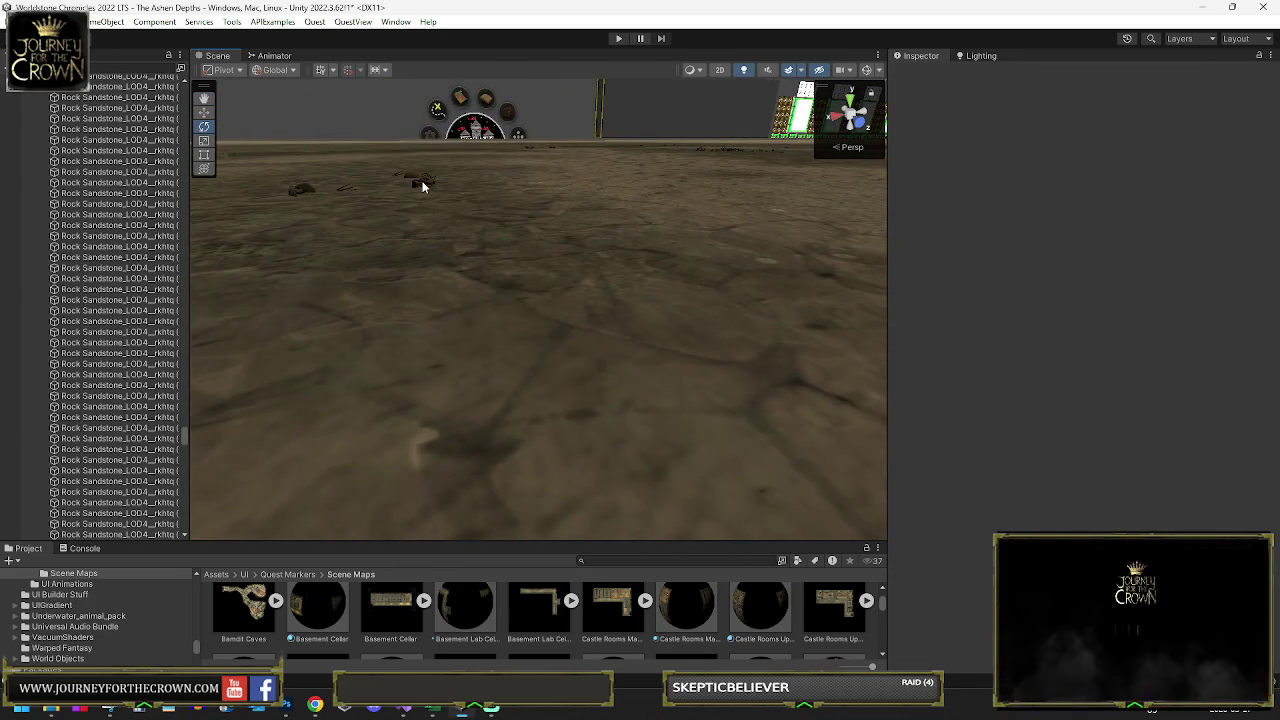
click(423, 186)
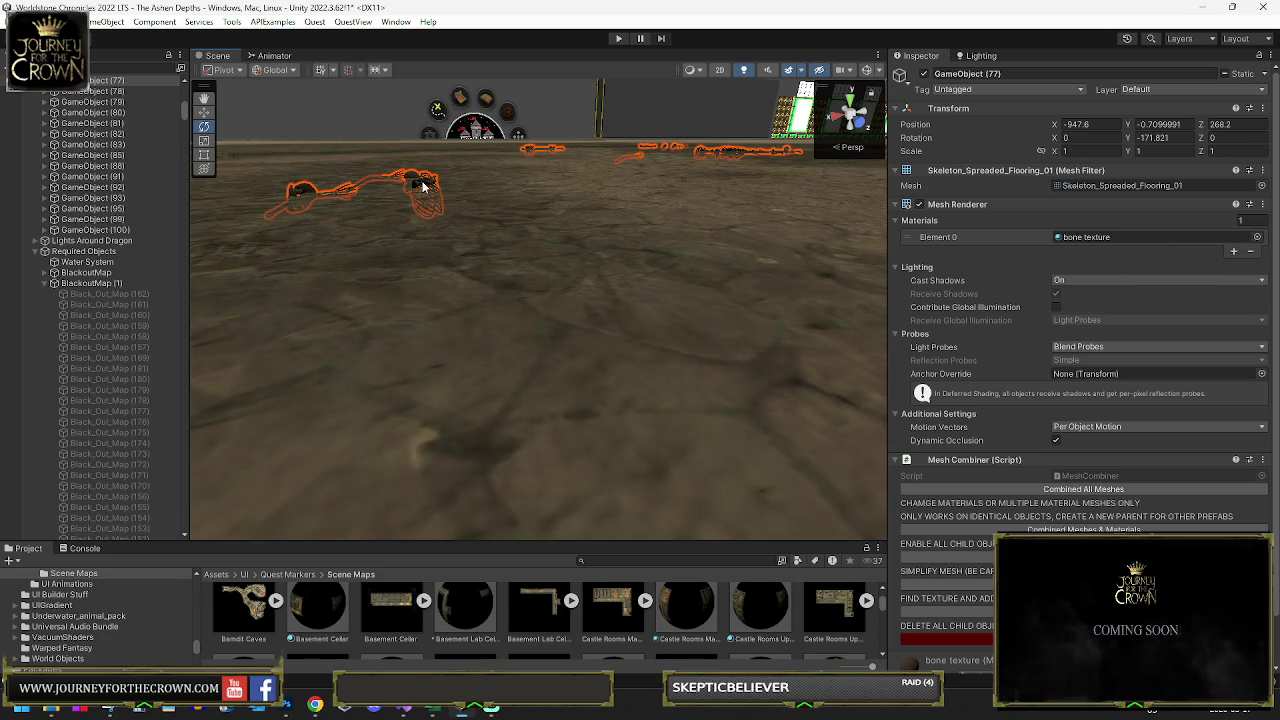
mouse_move(430, 188)
mouse_down()
mouse_move(523, 214)
mouse_move(303, 206)
mouse_move(457, 223)
mouse_move(550, 163)
mouse_up()
Step: Locate Rock5A (7) under the crystal and delete its Crystal Light (94) parent group
click(558, 147)
mouse_move(492, 243)
mouse_down()
mouse_move(437, 286)
mouse_move(797, 263)
mouse_move(920, 271)
mouse_move(839, 284)
mouse_move(523, 160)
mouse_move(571, 203)
mouse_move(708, 194)
mouse_move(701, 207)
mouse_move(508, 118)
mouse_up()
click(480, 191)
click(483, 134)
mouse_move(506, 194)
mouse_down()
mouse_move(531, 237)
mouse_move(633, 213)
mouse_move(614, 218)
mouse_up()
click(595, 209)
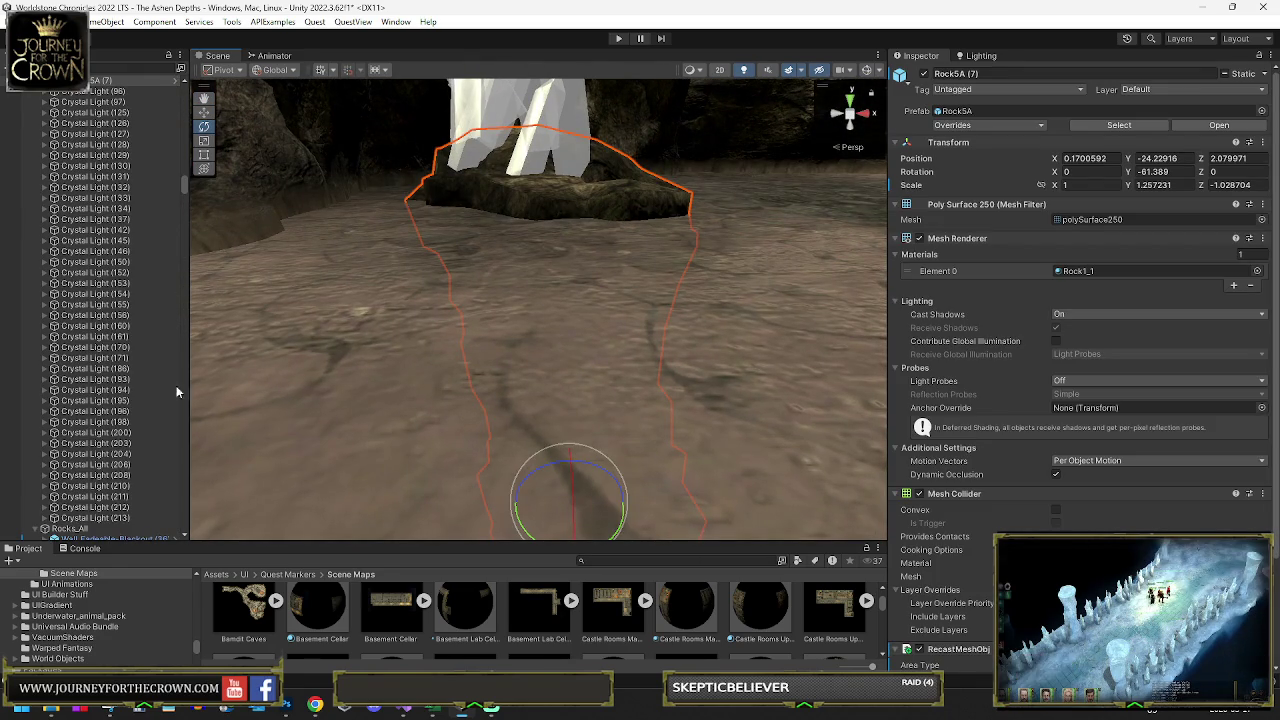
scroll(125, 270, up, 5)
click(93, 169)
key(Delete)
mouse_move(326, 271)
mouse_down()
mouse_move(707, 283)
mouse_move(594, 323)
mouse_move(665, 323)
mouse_up()
Step: Delete two floor rocks, undoing an accidental deletion of the sandy floor piece
click(594, 323)
key(Delete)
click(665, 323)
key(Delete)
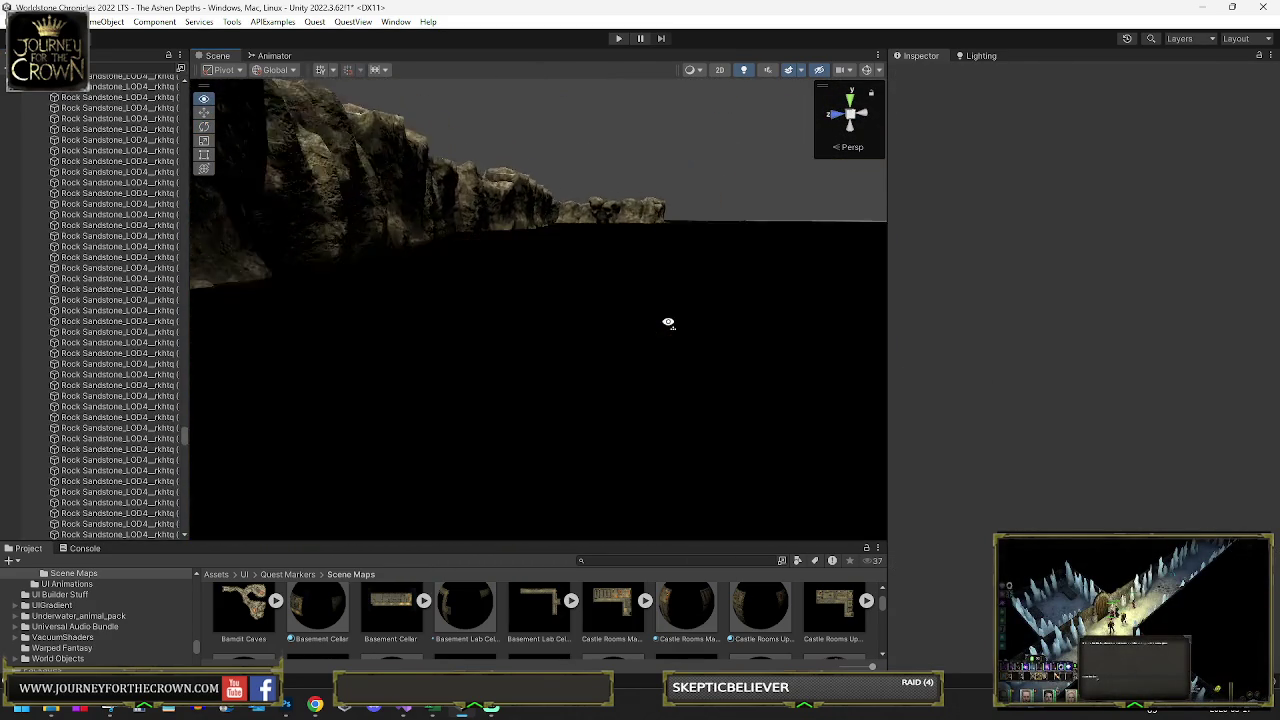
key(ctrl+z)
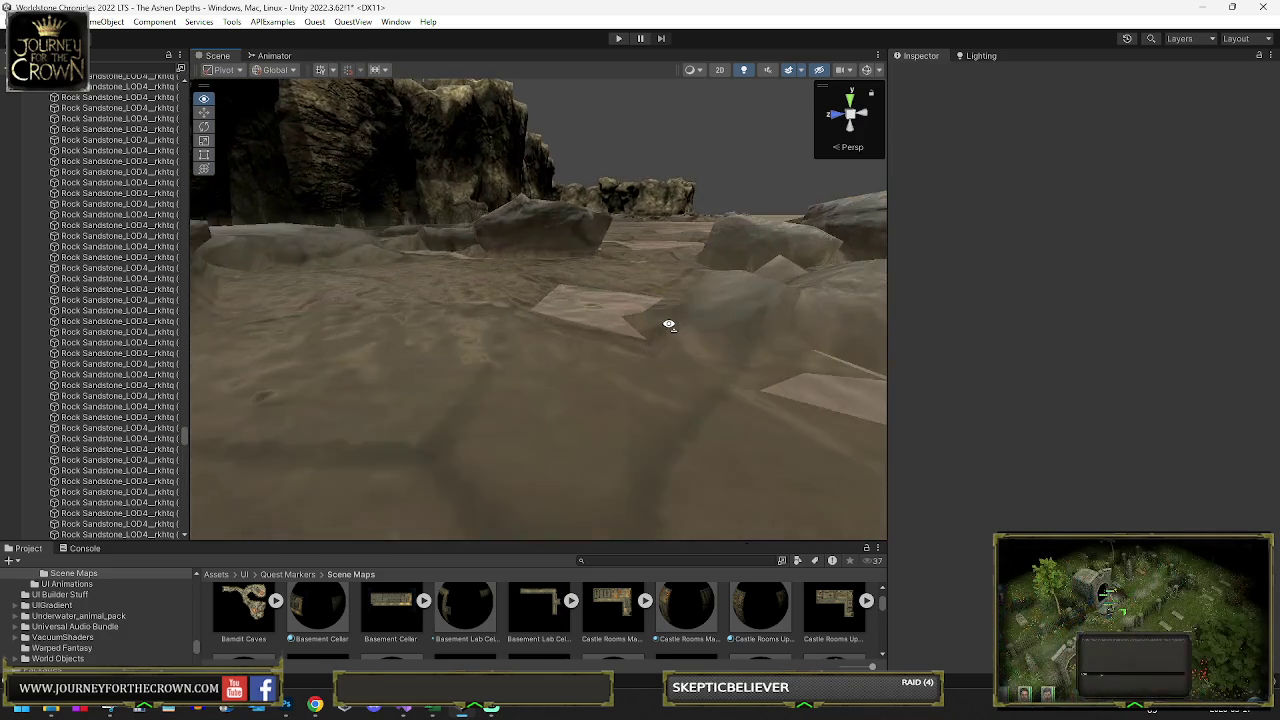
click(540, 246)
key(Delete)
mouse_move(519, 289)
mouse_down()
mouse_move(571, 309)
mouse_move(605, 300)
mouse_up()
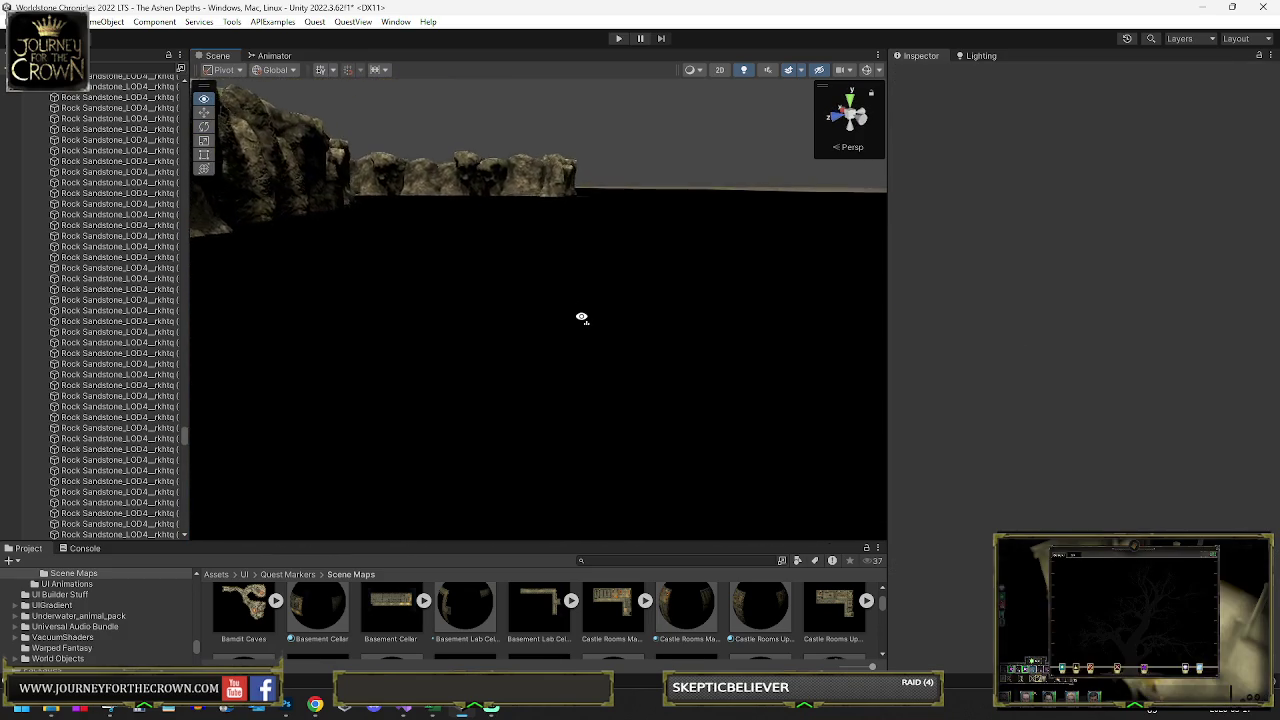
scroll(533, 315, up, 10)
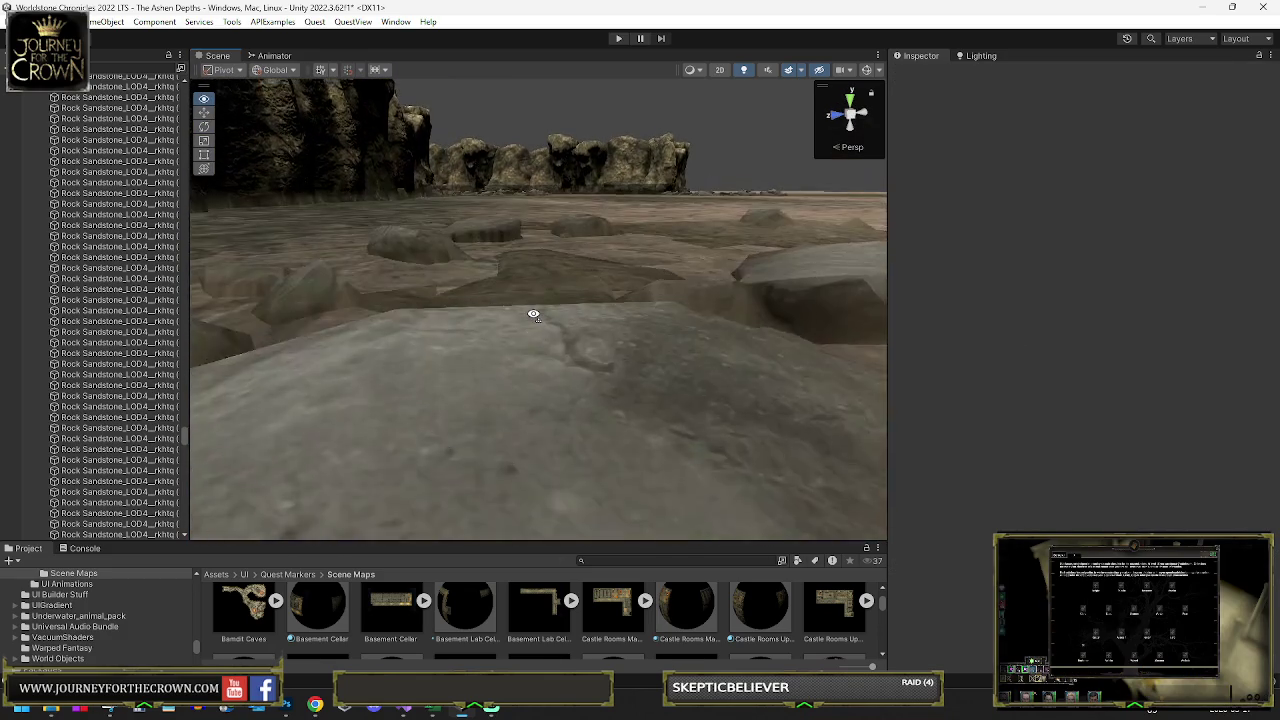
Step: Delete three more rocks scattered across the cave floor
click(563, 325)
key(Delete)
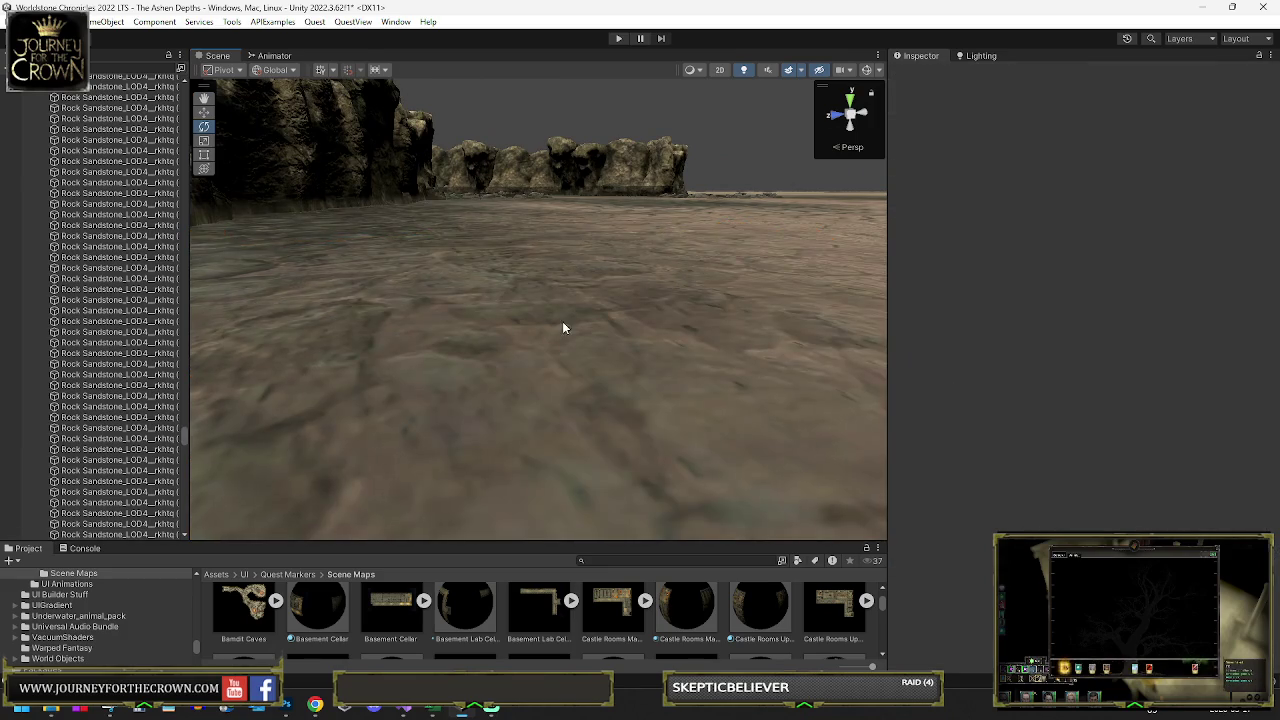
scroll(567, 324, up, 5)
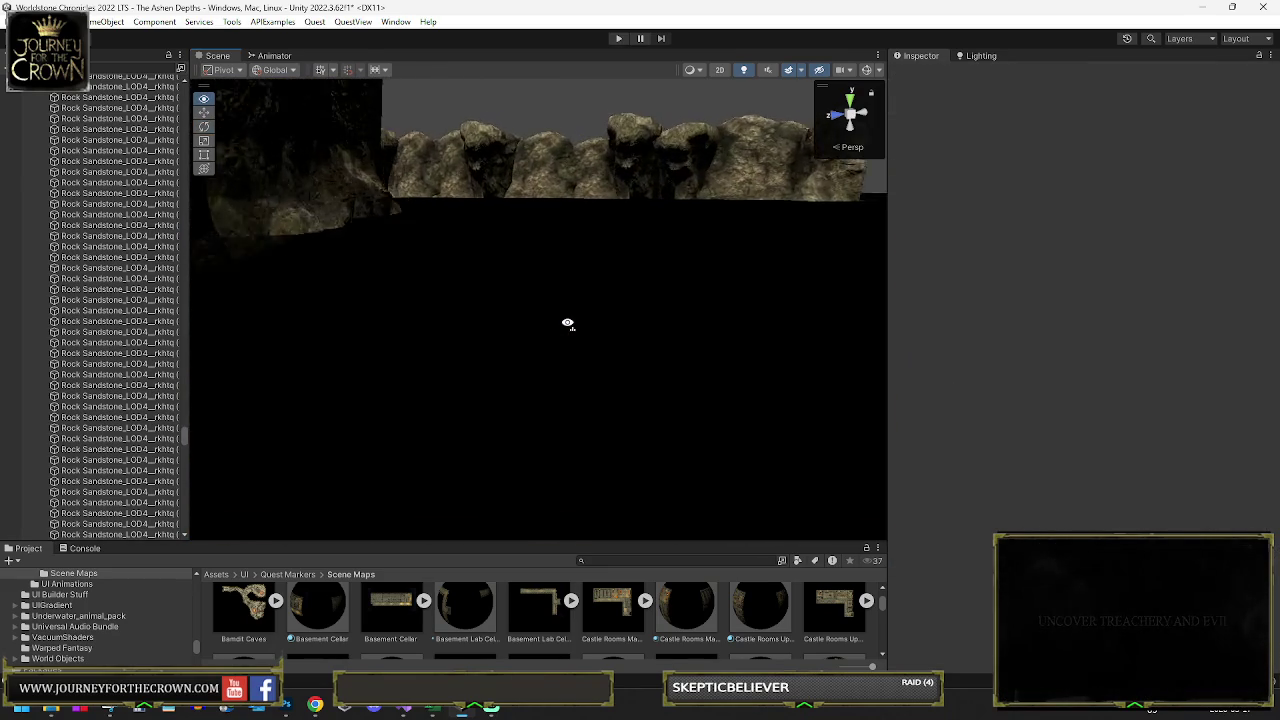
scroll(567, 324, down, 5)
click(545, 211)
key(Delete)
mouse_move(491, 286)
mouse_down()
mouse_move(677, 263)
mouse_move(729, 280)
mouse_up()
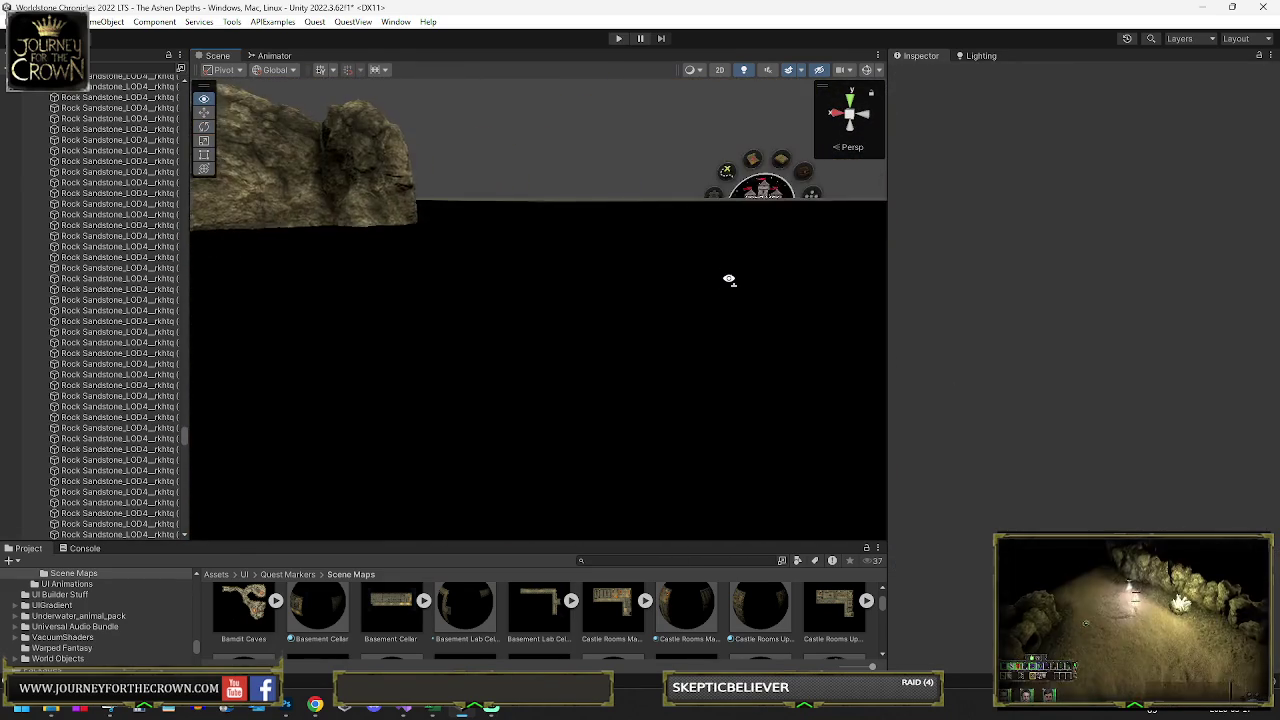
scroll(621, 246, up, 2)
click(621, 246)
key(Delete)
mouse_move(621, 246)
mouse_down()
mouse_move(463, 269)
mouse_move(303, 269)
mouse_move(383, 274)
mouse_move(454, 203)
mouse_up()
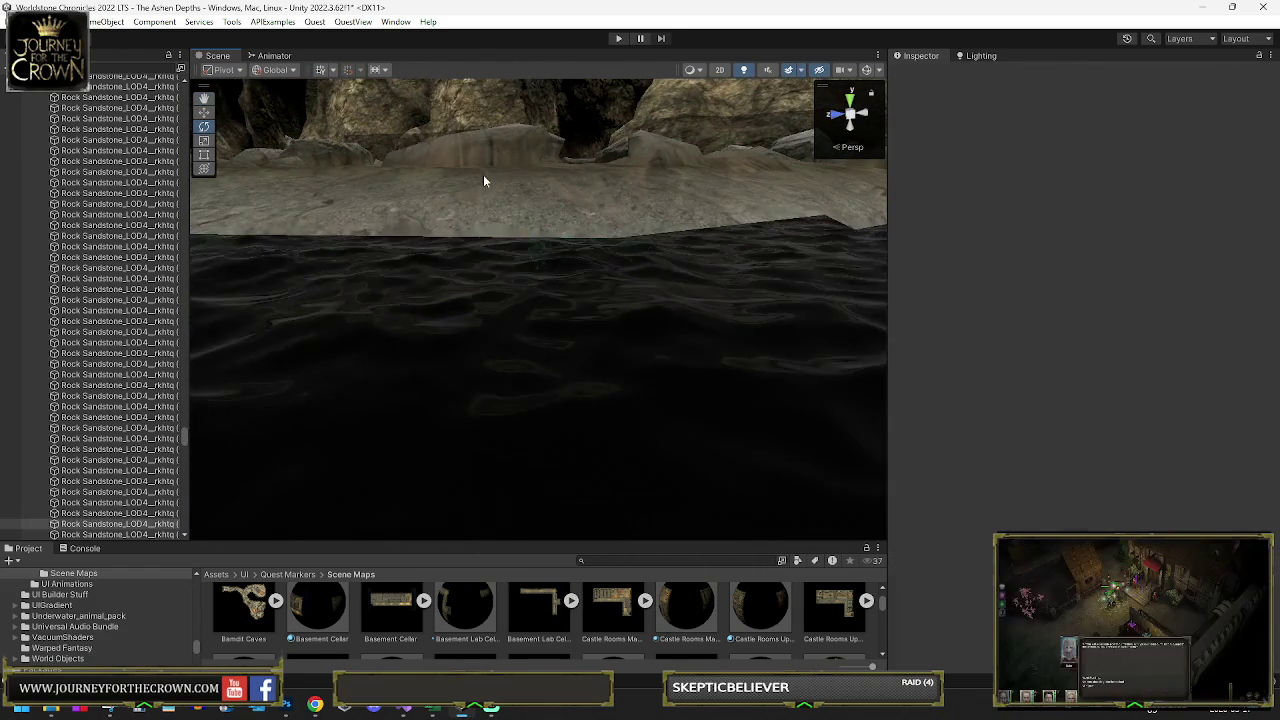
Step: Delete the floor rock beside the water and the skeleton lying on the floor
click(497, 190)
key(Delete)
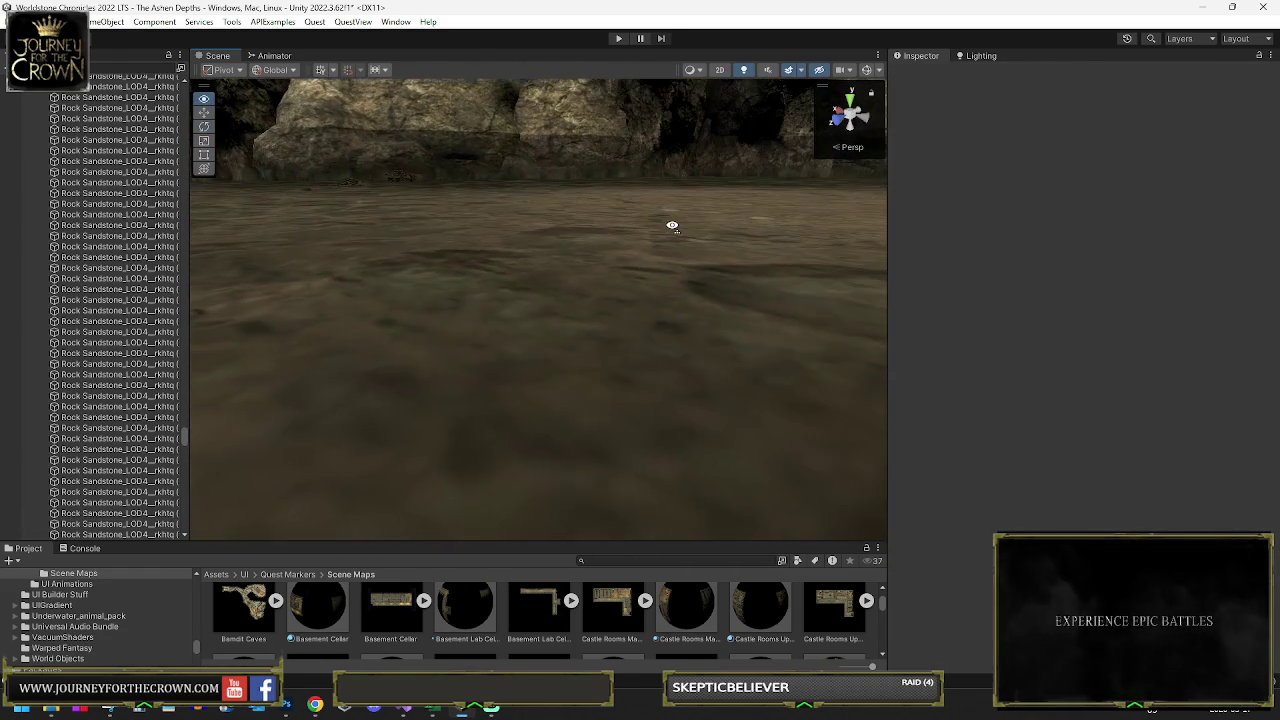
drag(672, 225, 640, 234)
click(568, 213)
key(Delete)
mouse_move(571, 271)
mouse_down()
mouse_move(229, 277)
mouse_move(238, 254)
mouse_move(25, 252)
mouse_move(1114, 251)
mouse_move(771, 248)
mouse_move(786, 247)
mouse_up()
mouse_move(1083, 266)
mouse_down()
mouse_move(1270, 260)
mouse_move(40, 261)
mouse_move(337, 289)
mouse_up()
mouse_move(333, 301)
mouse_down()
mouse_move(688, 296)
mouse_move(530, 242)
mouse_move(372, 230)
mouse_move(158, 261)
mouse_move(700, 266)
mouse_move(343, 283)
mouse_move(702, 435)
mouse_up()
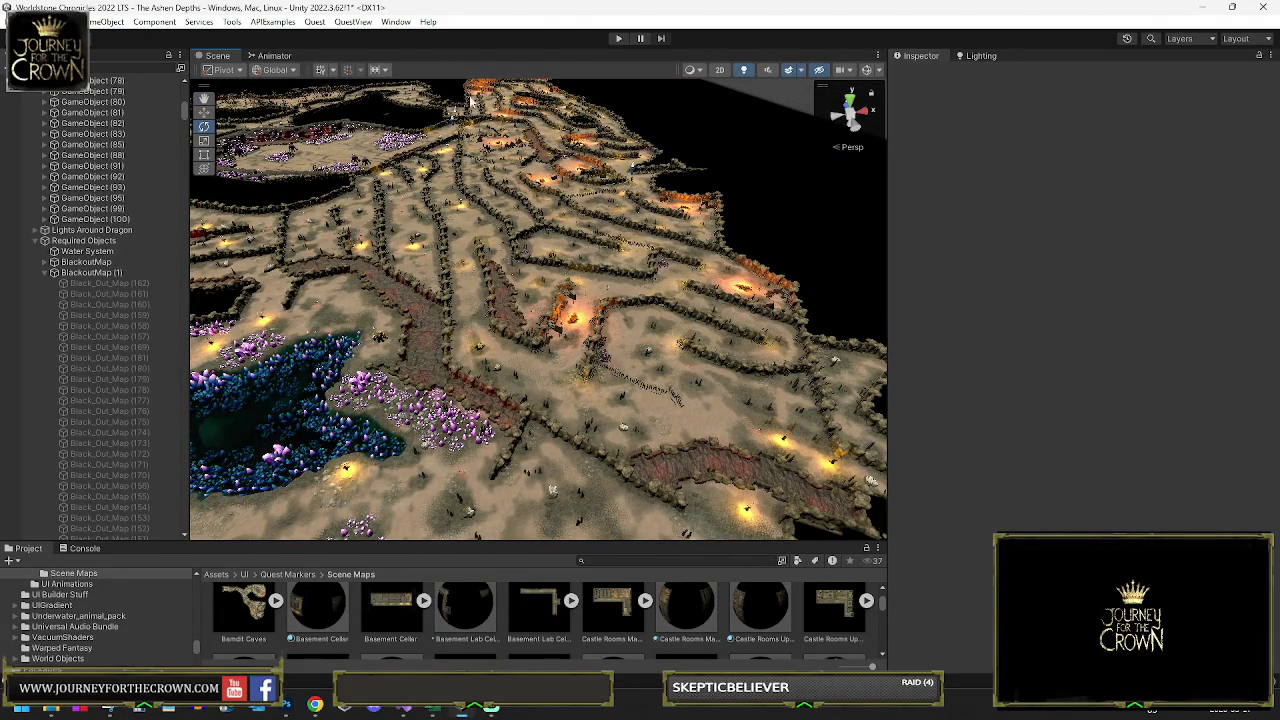
mouse_move(640, 438)
mouse_down()
mouse_move(717, 281)
mouse_move(596, 275)
mouse_move(393, 200)
mouse_up()
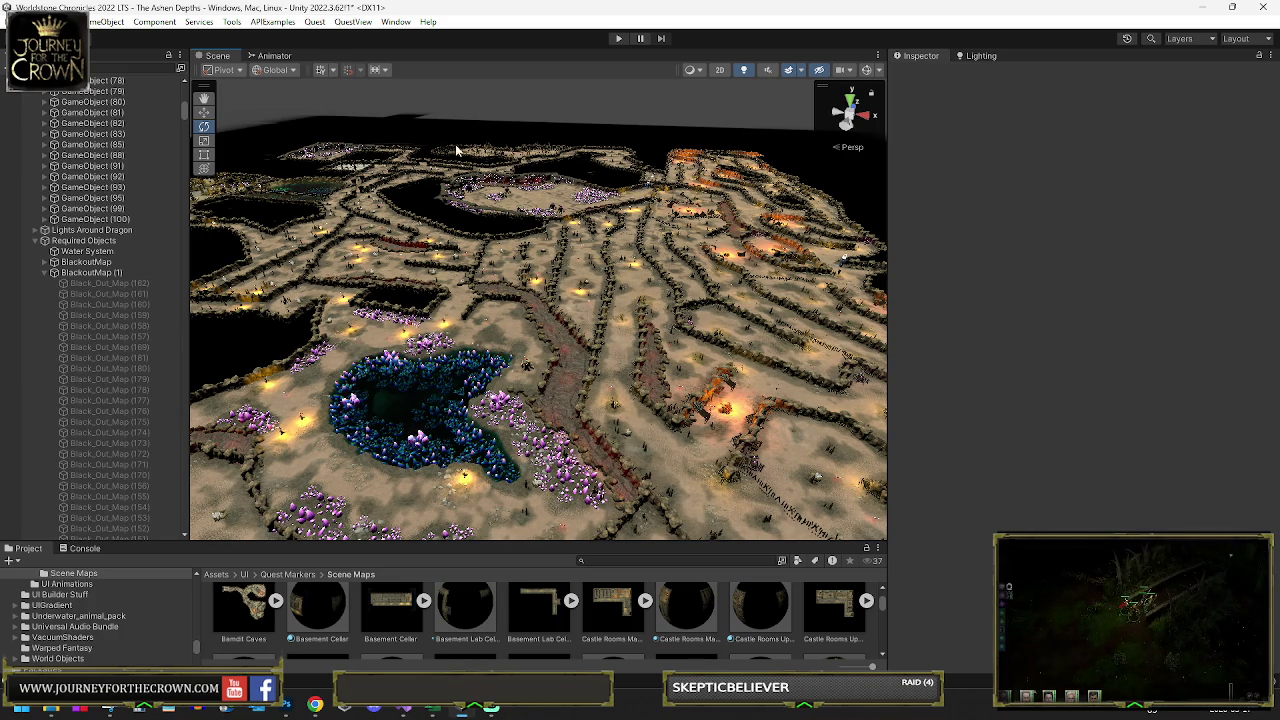
drag(335, 164, 459, 262)
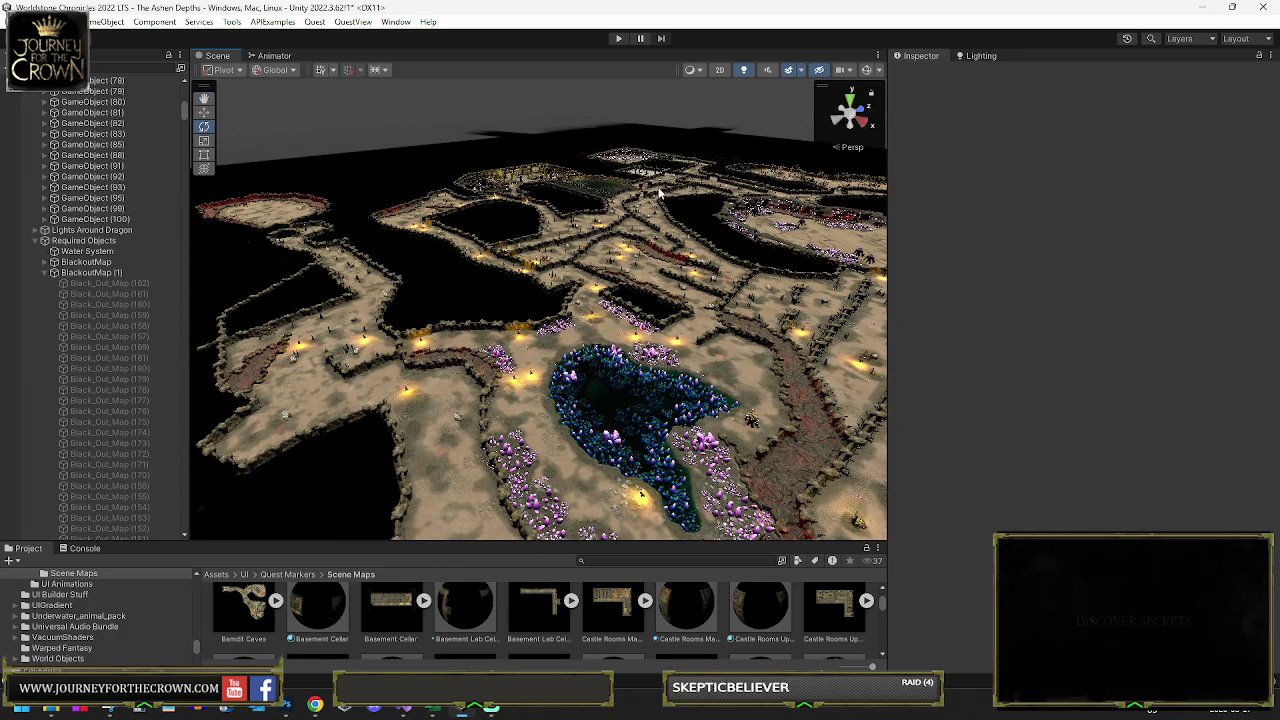
drag(620, 197, 404, 174)
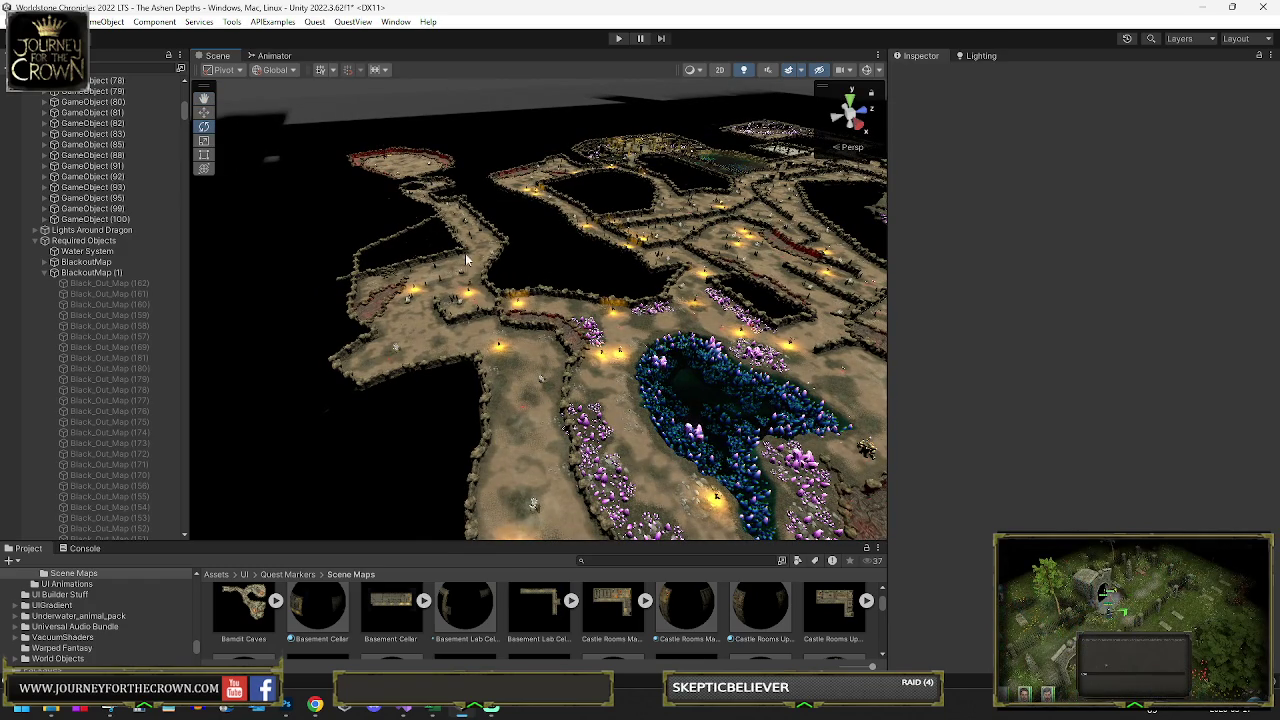
mouse_move(517, 385)
mouse_down()
mouse_move(668, 370)
mouse_move(650, 420)
mouse_move(684, 441)
mouse_move(729, 355)
mouse_up()
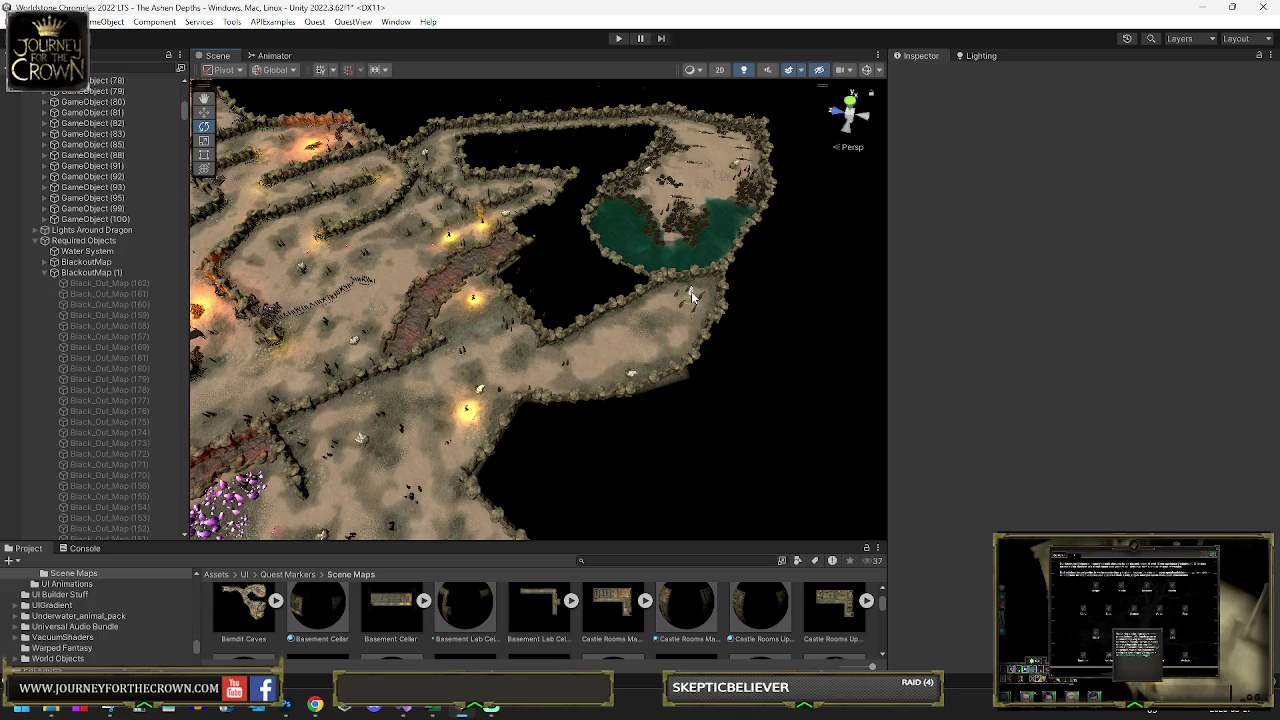
drag(691, 291, 610, 340)
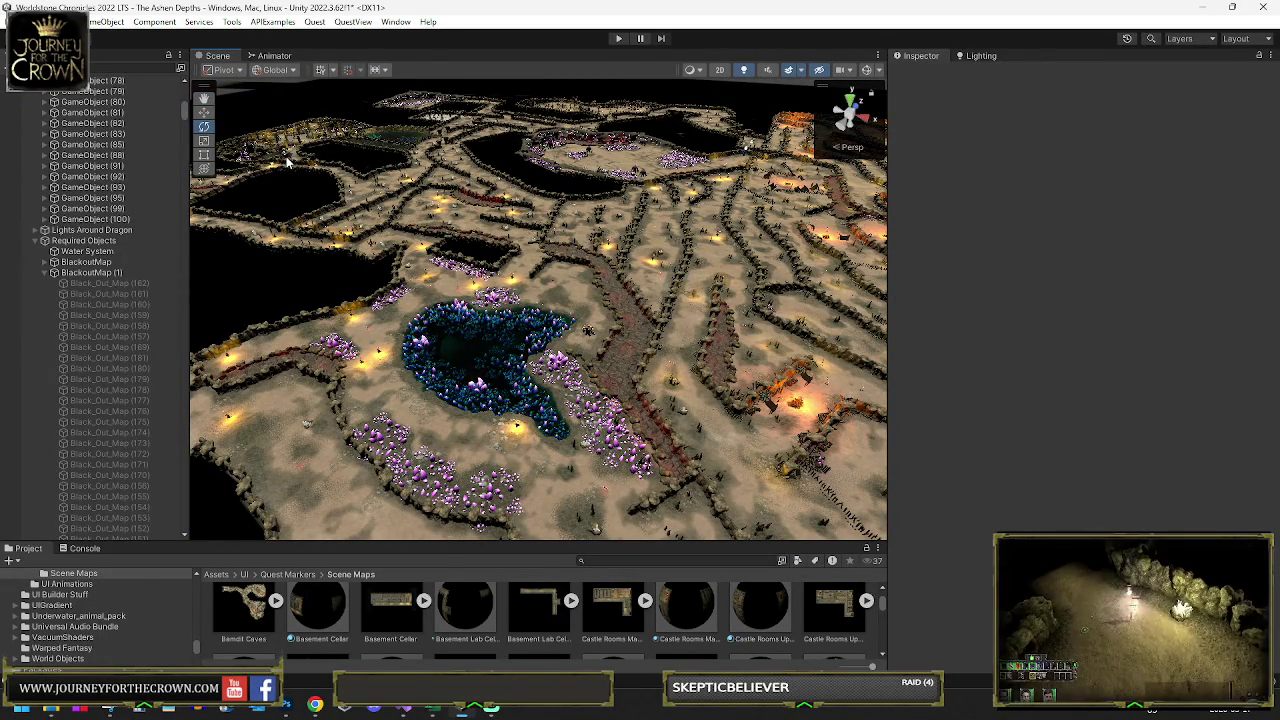
mouse_move(576, 368)
mouse_down()
mouse_move(530, 350)
mouse_move(607, 373)
mouse_up()
Step: Select the AgroRange child of Goblin Enemies, showing its radius-1000 sphere collider
click(612, 380)
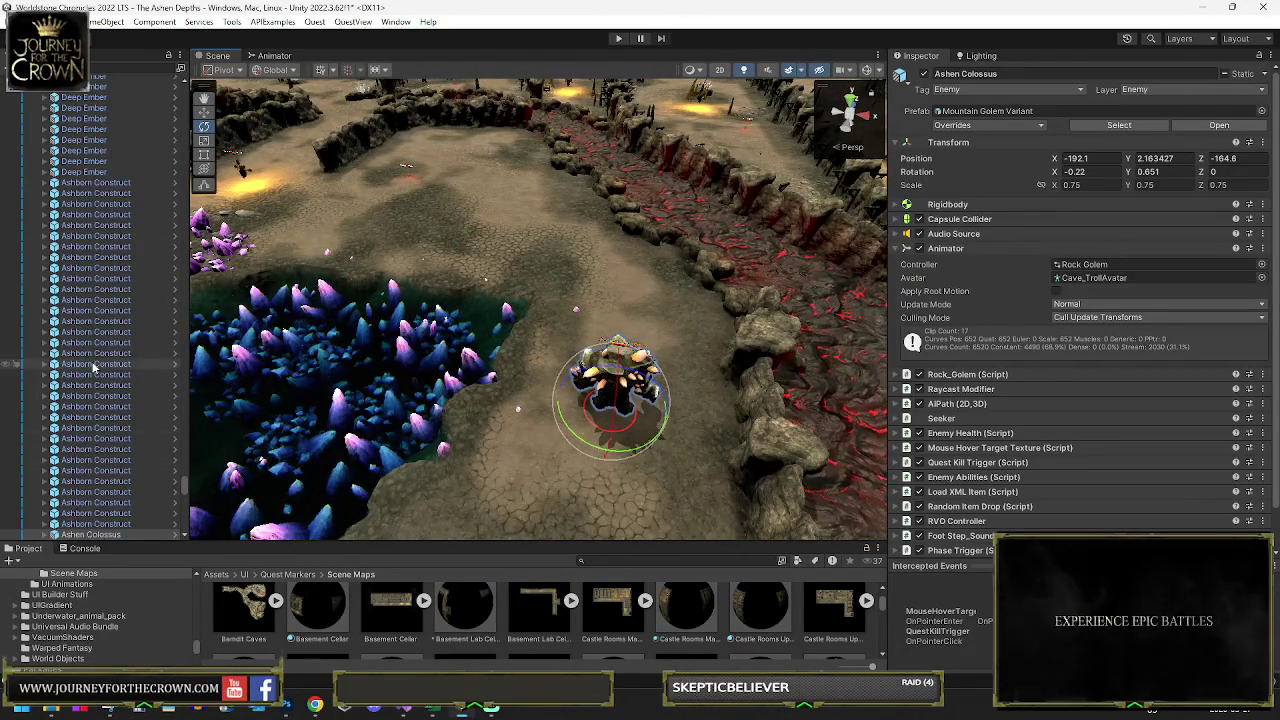
scroll(108, 318, down, 10)
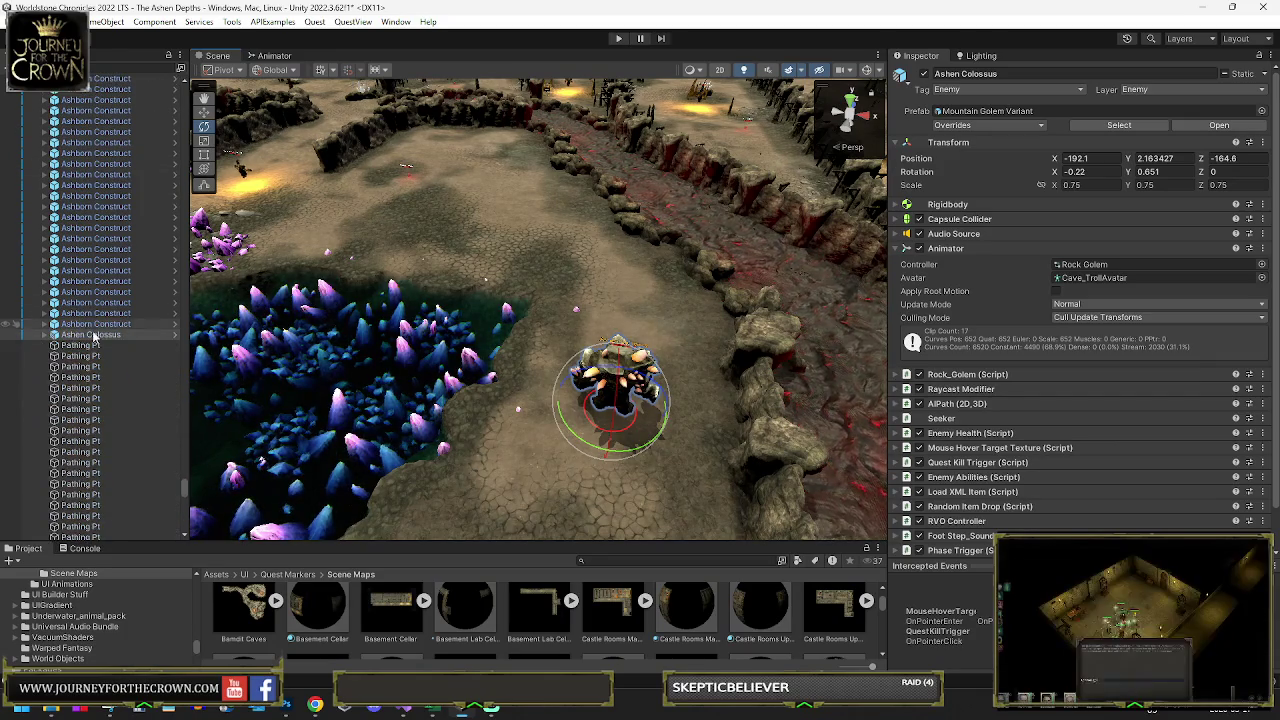
scroll(72, 355, down, 10)
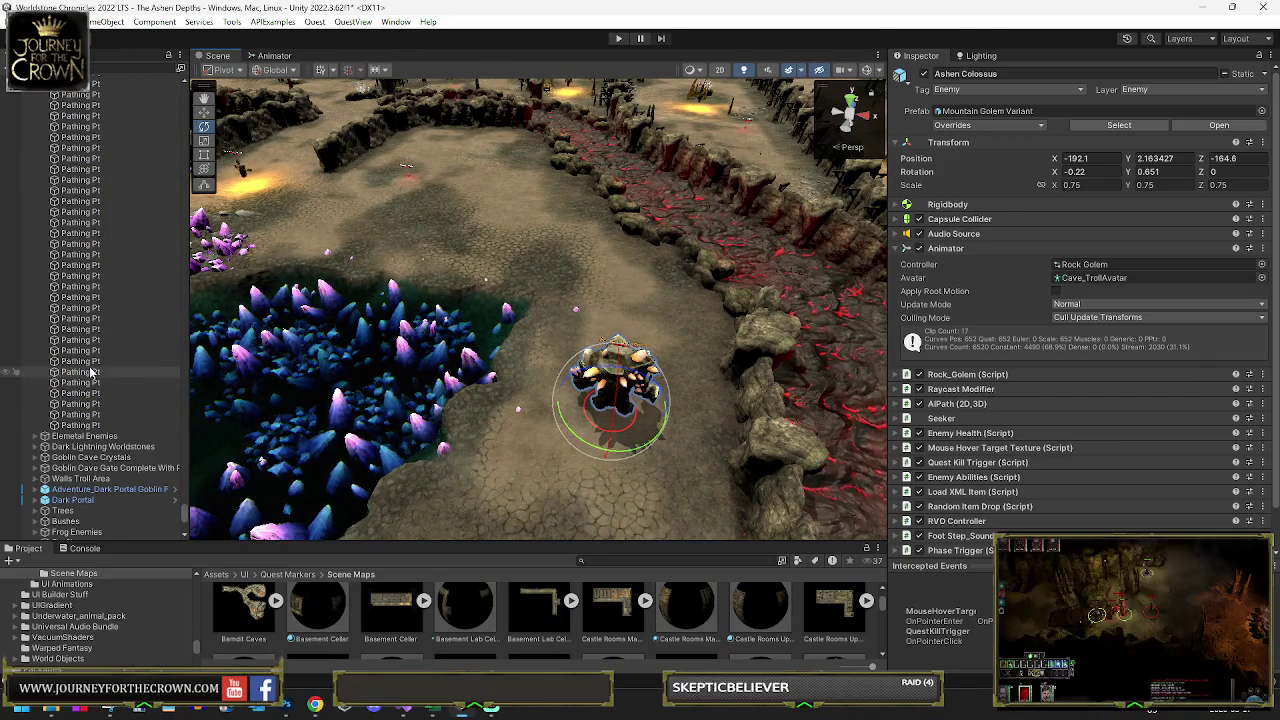
scroll(100, 368, up, 5)
scroll(107, 358, down, 5)
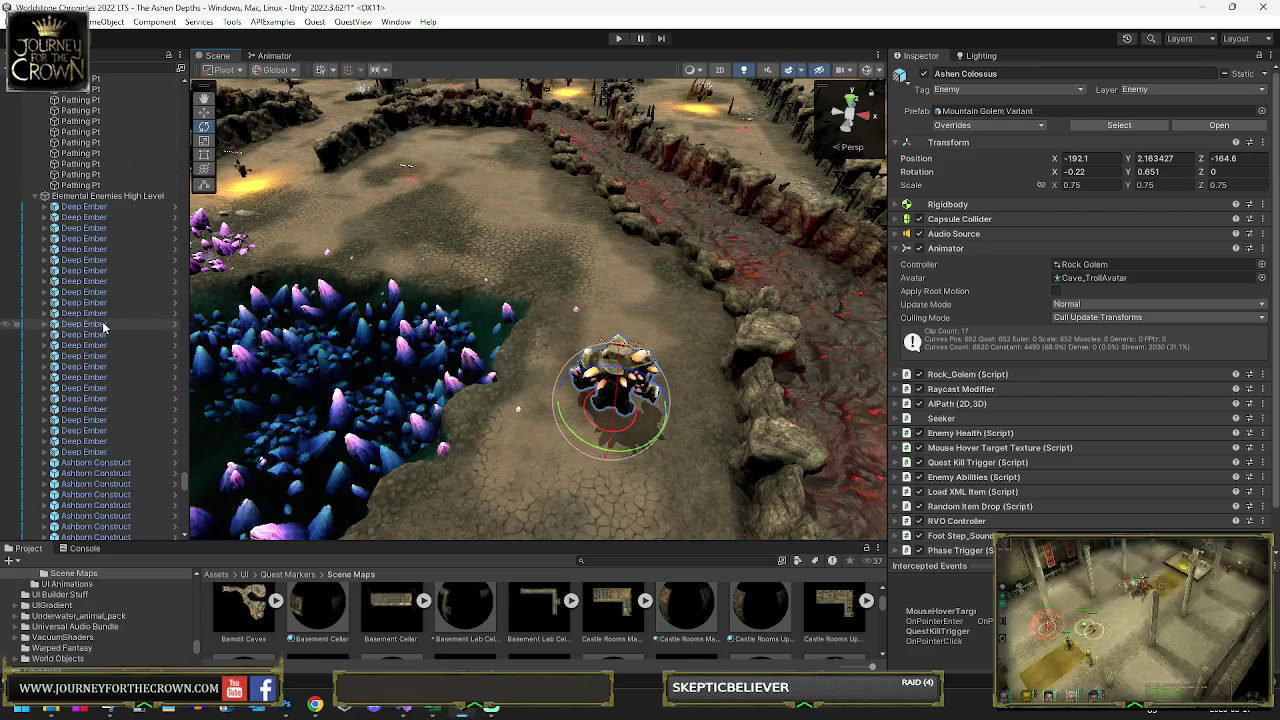
scroll(103, 329, down, 4)
scroll(117, 265, up, 12)
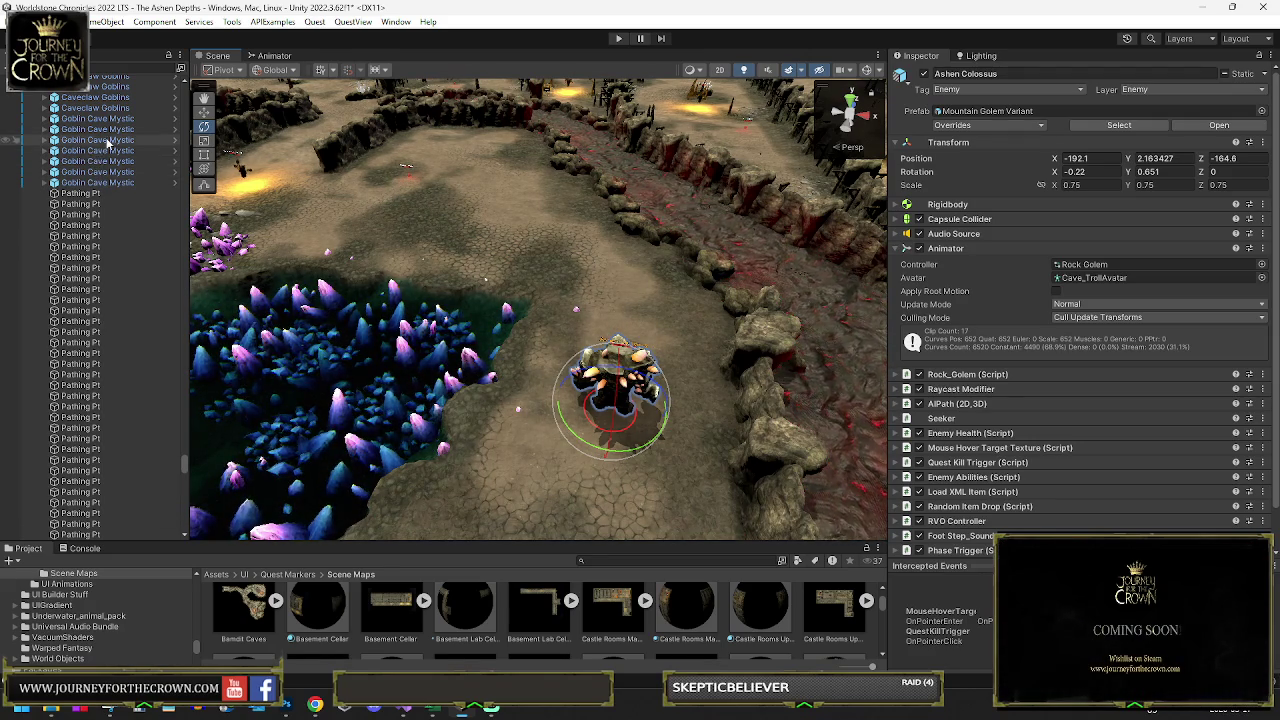
scroll(106, 200, up, 10)
scroll(110, 210, down, 7)
scroll(108, 217, up, 10)
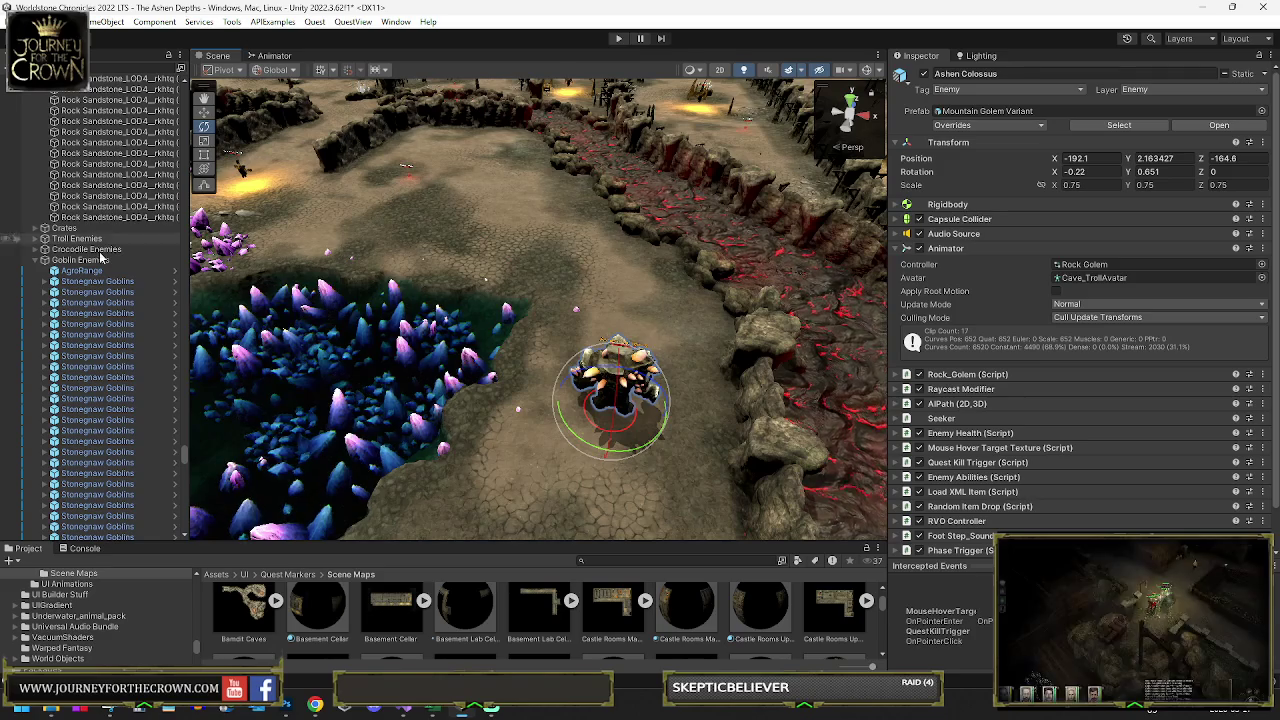
click(82, 270)
mouse_move(515, 280)
mouse_down()
mouse_move(612, 284)
mouse_move(245, 250)
mouse_move(759, 272)
mouse_move(645, 204)
mouse_move(647, 185)
mouse_up()
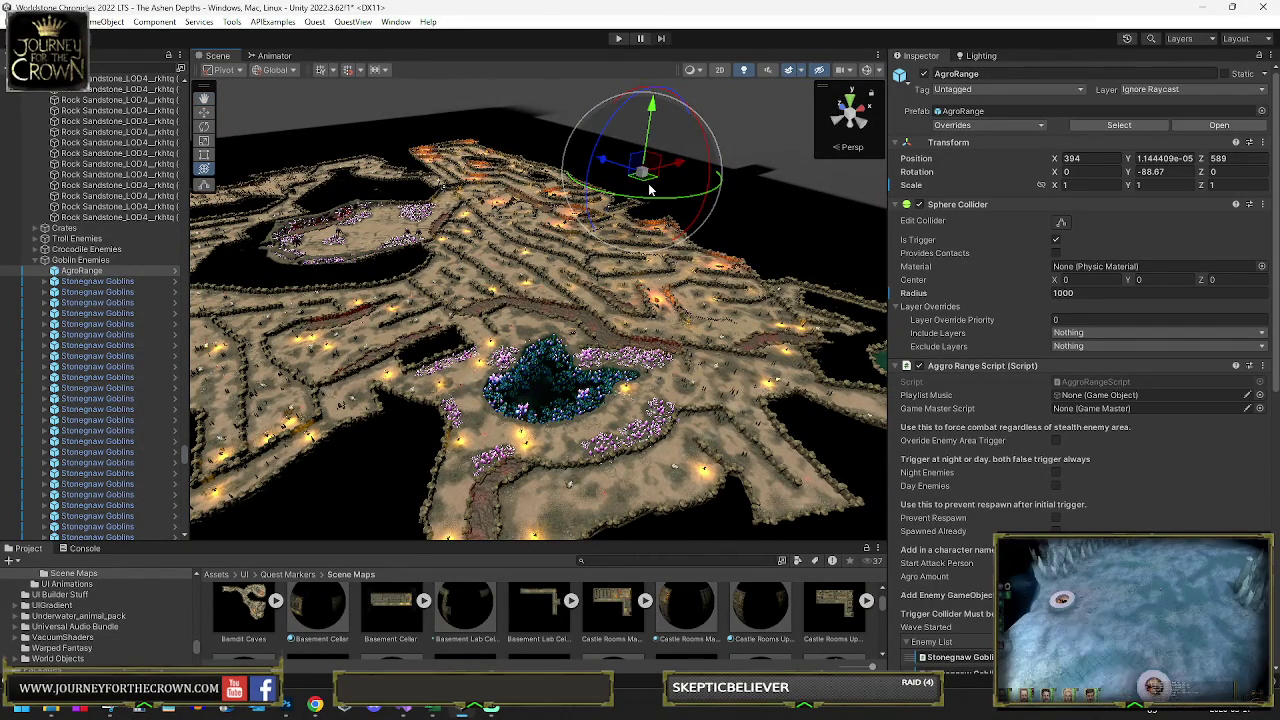
Step: Duplicate the AgroRange trigger and move AgroRange (1) into Elemental Enemies High Level
drag(650, 187, 650, 184)
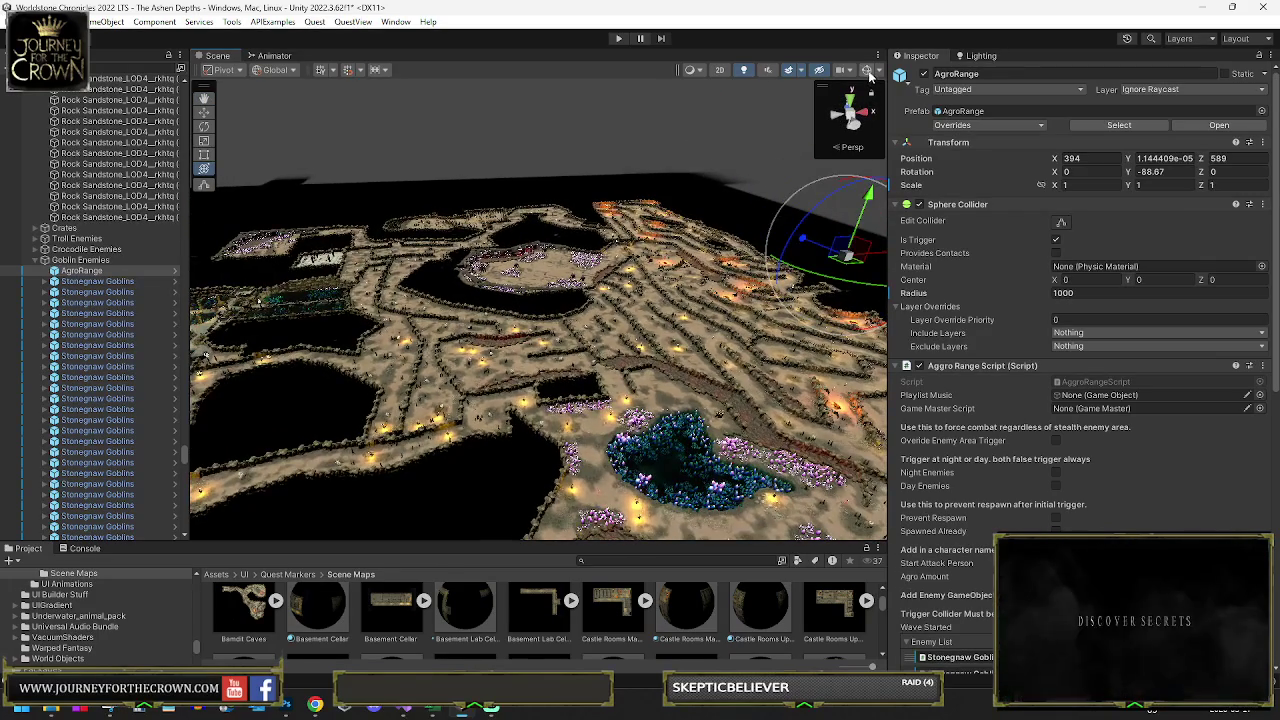
drag(860, 102, 685, 230)
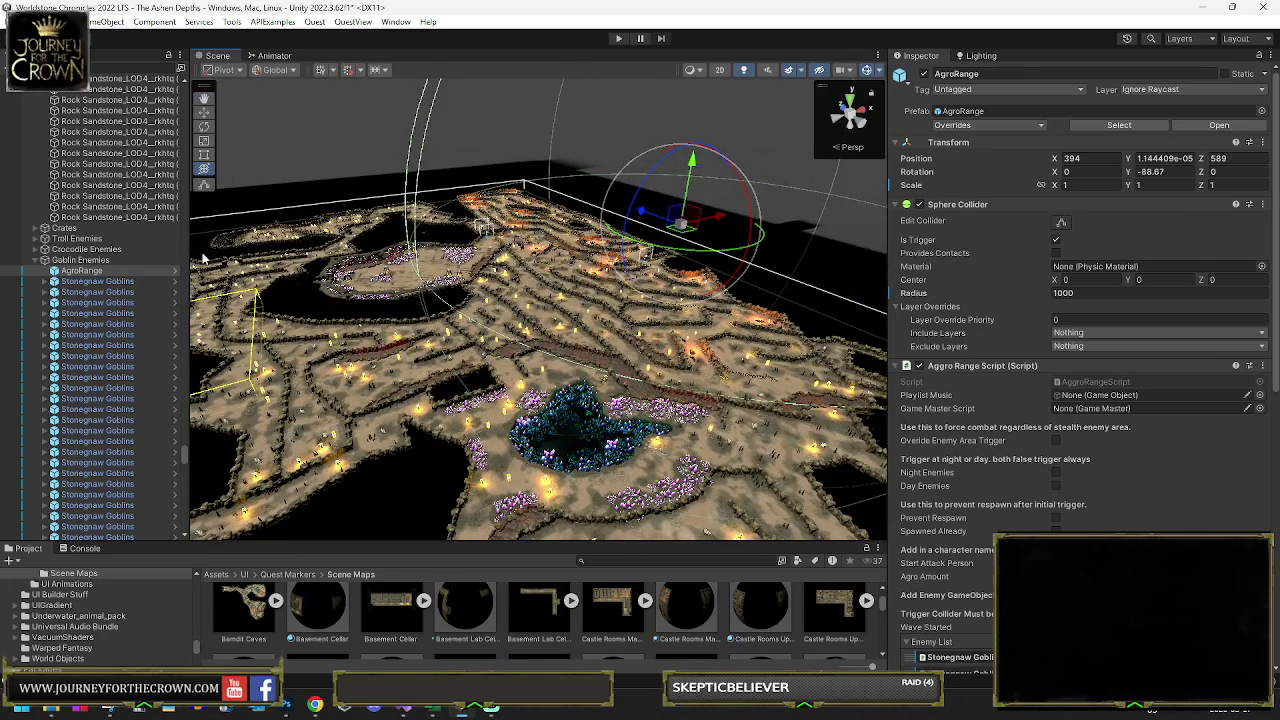
key(ctrl+d)
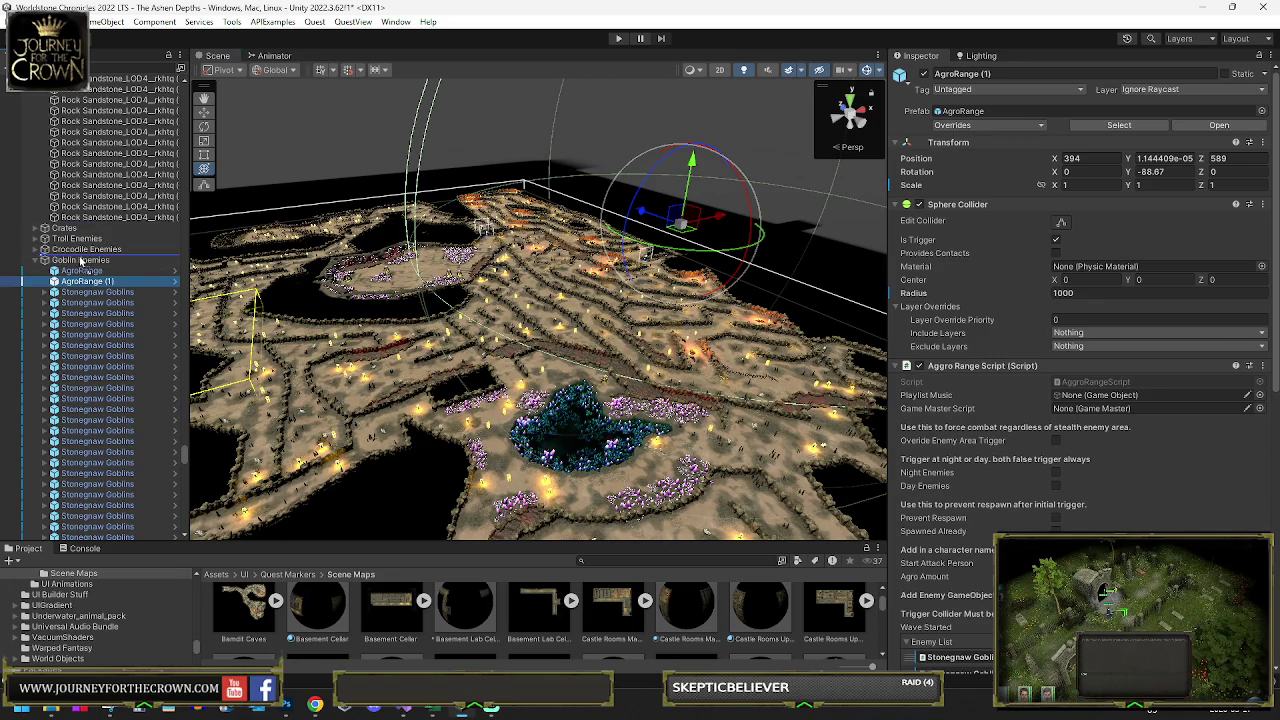
drag(80, 260, 47, 266)
click(41, 271)
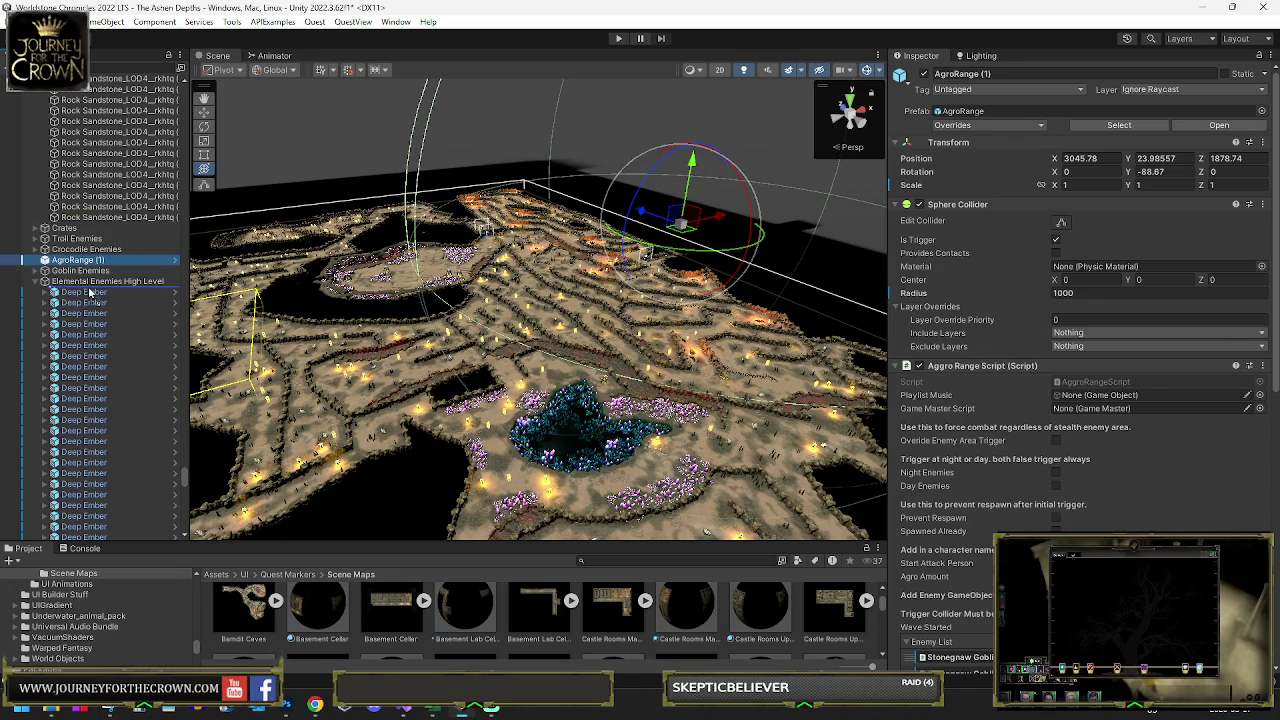
drag(168, 286, 168, 285)
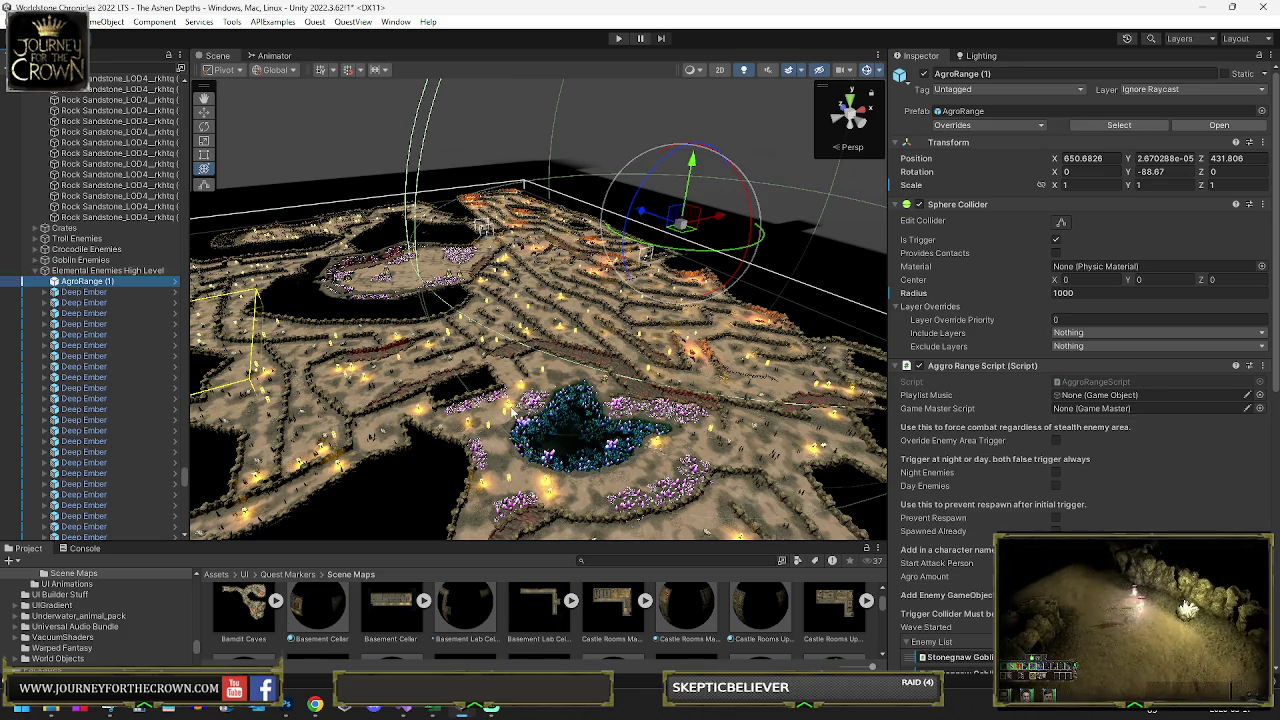
Step: Open and dismiss the Sphere Collider component's options menu
scroll(716, 397, up, 3)
scroll(716, 397, up, 3)
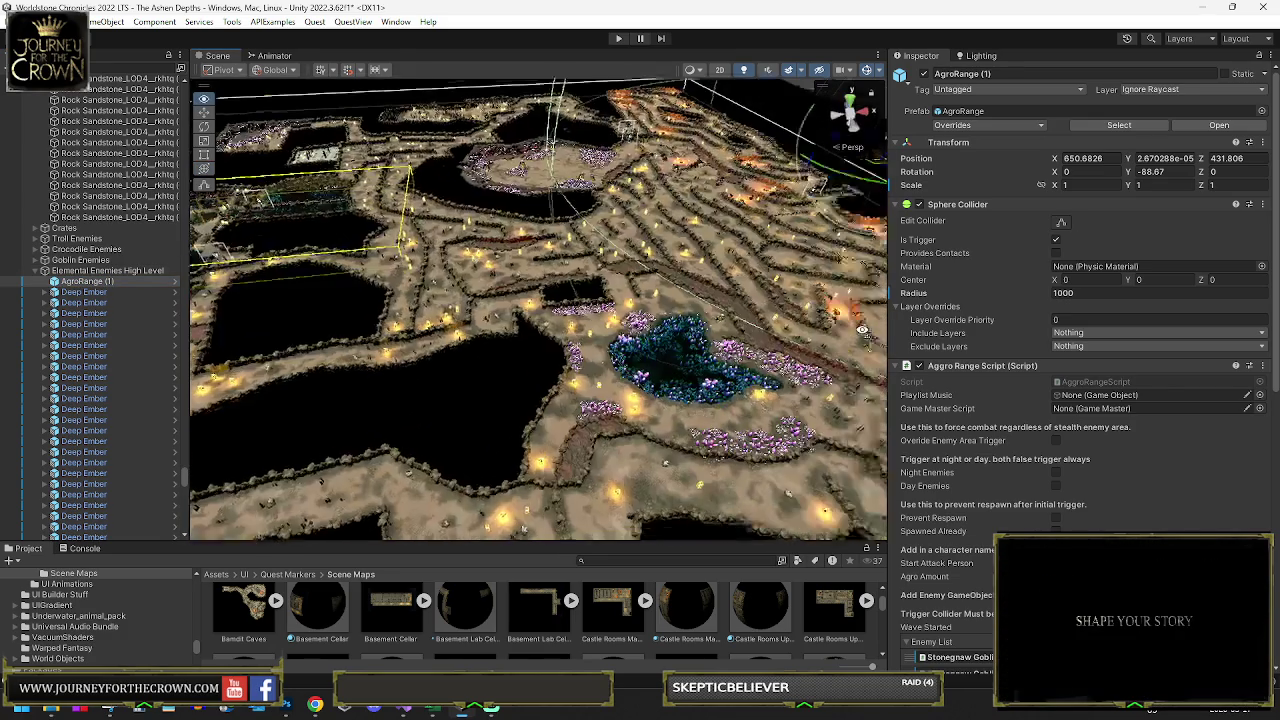
right_click(956, 205)
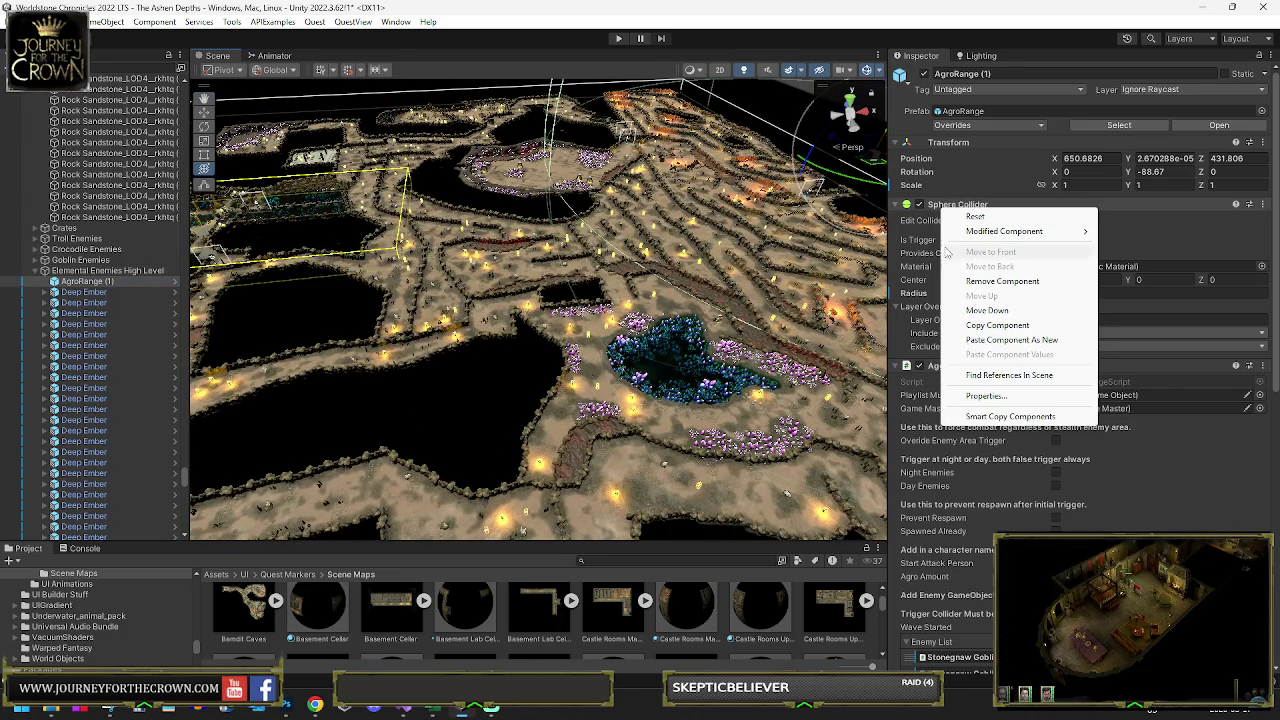
click(977, 73)
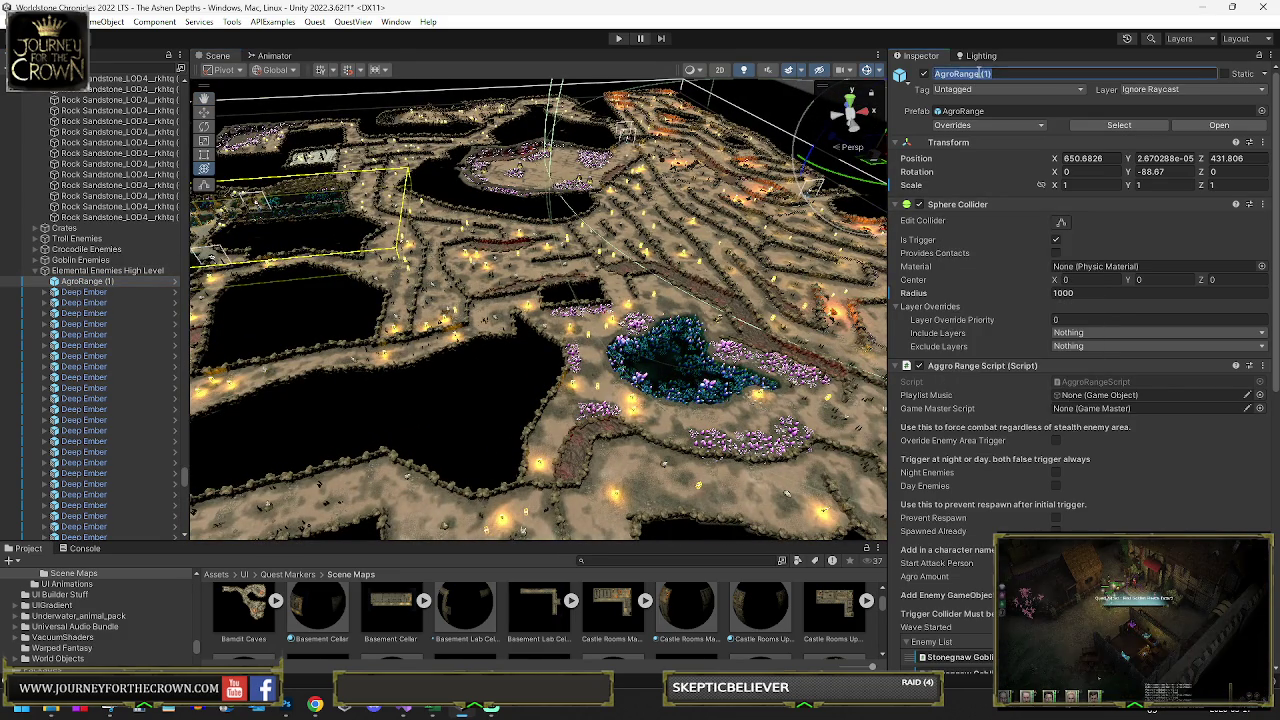
Step: Filter the Hierarchy by 'agro' to find another AgroRange (1), then clear the filter
click(101, 74)
text(agro)
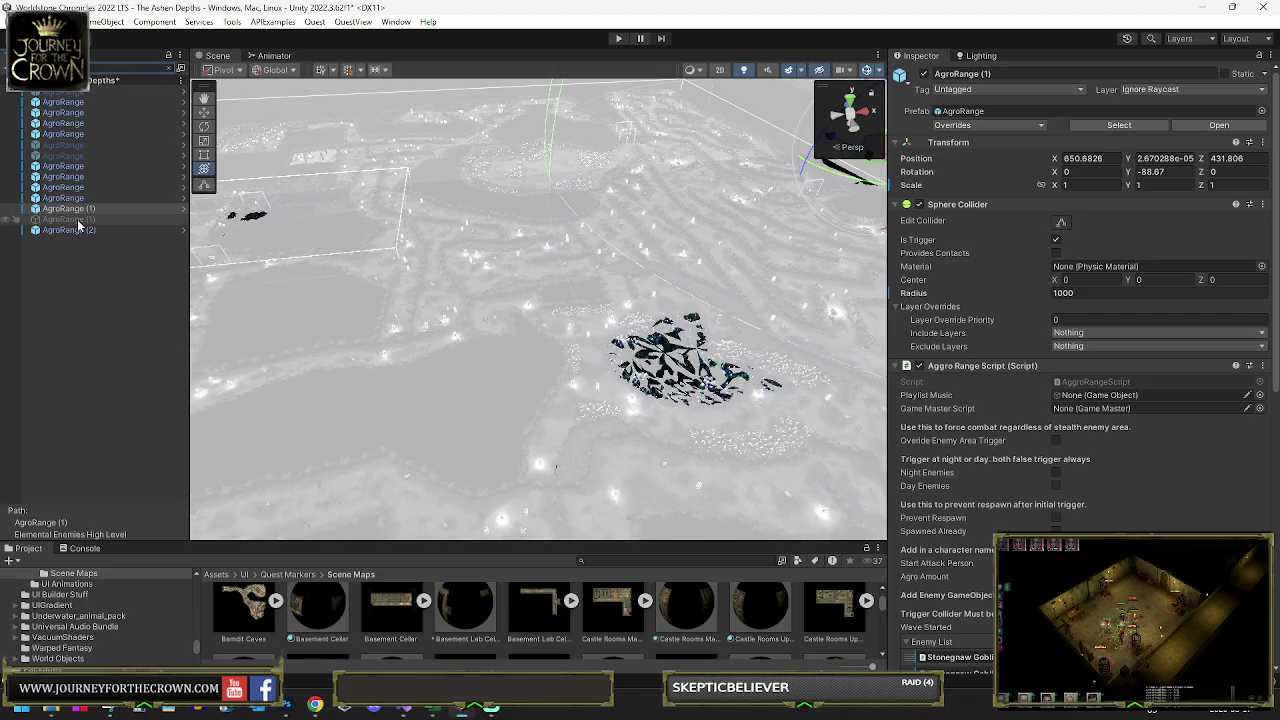
click(80, 220)
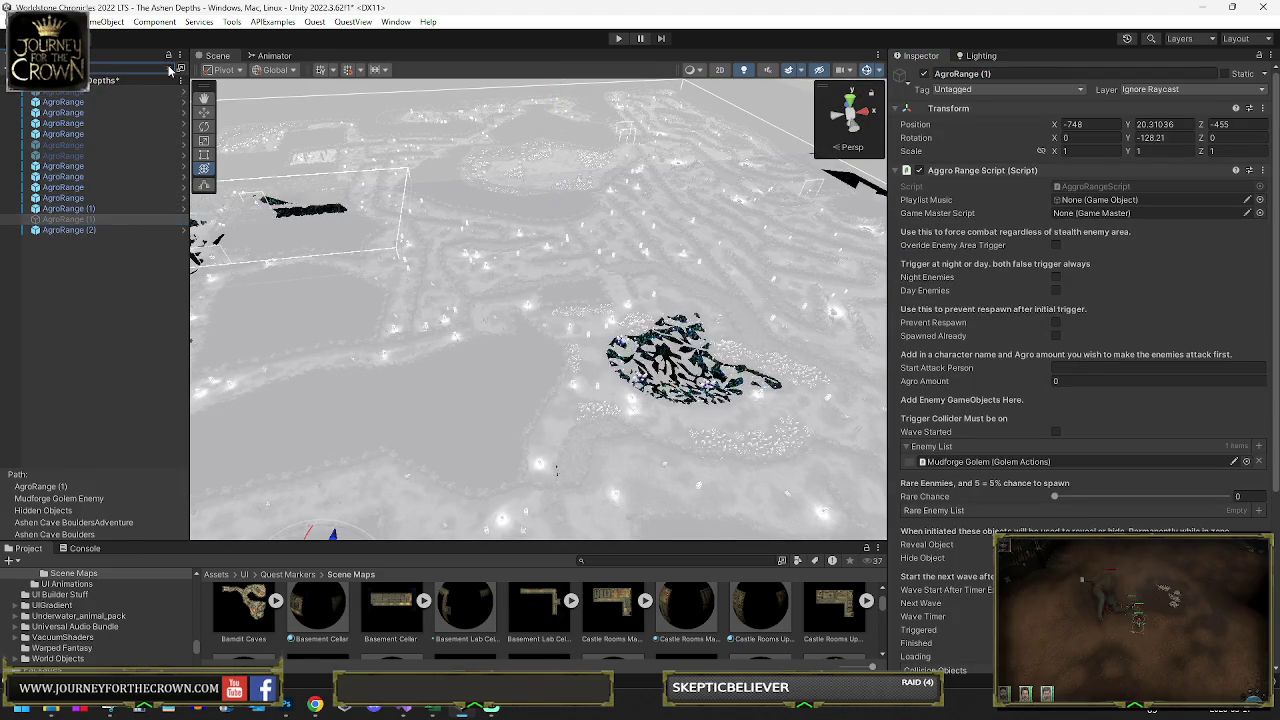
click(170, 66)
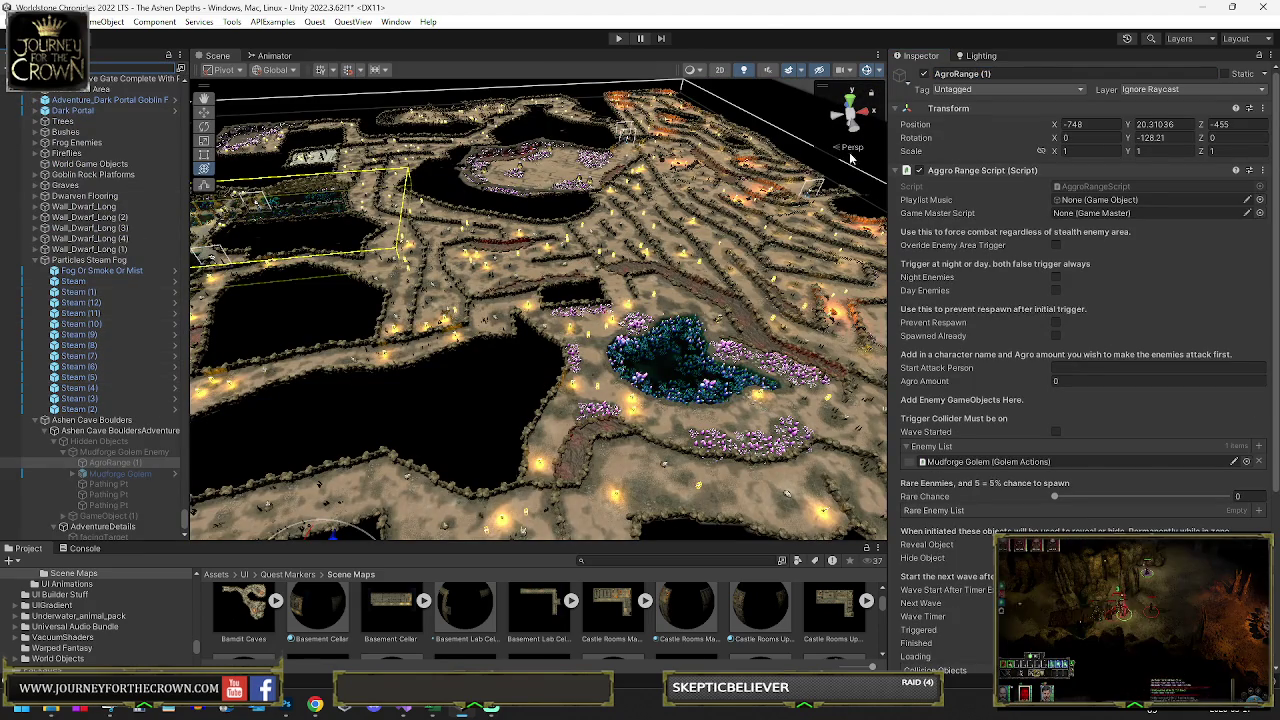
Step: Toggle the Hidden Objects group on and off again, then select AgroRange (1)
click(111, 441)
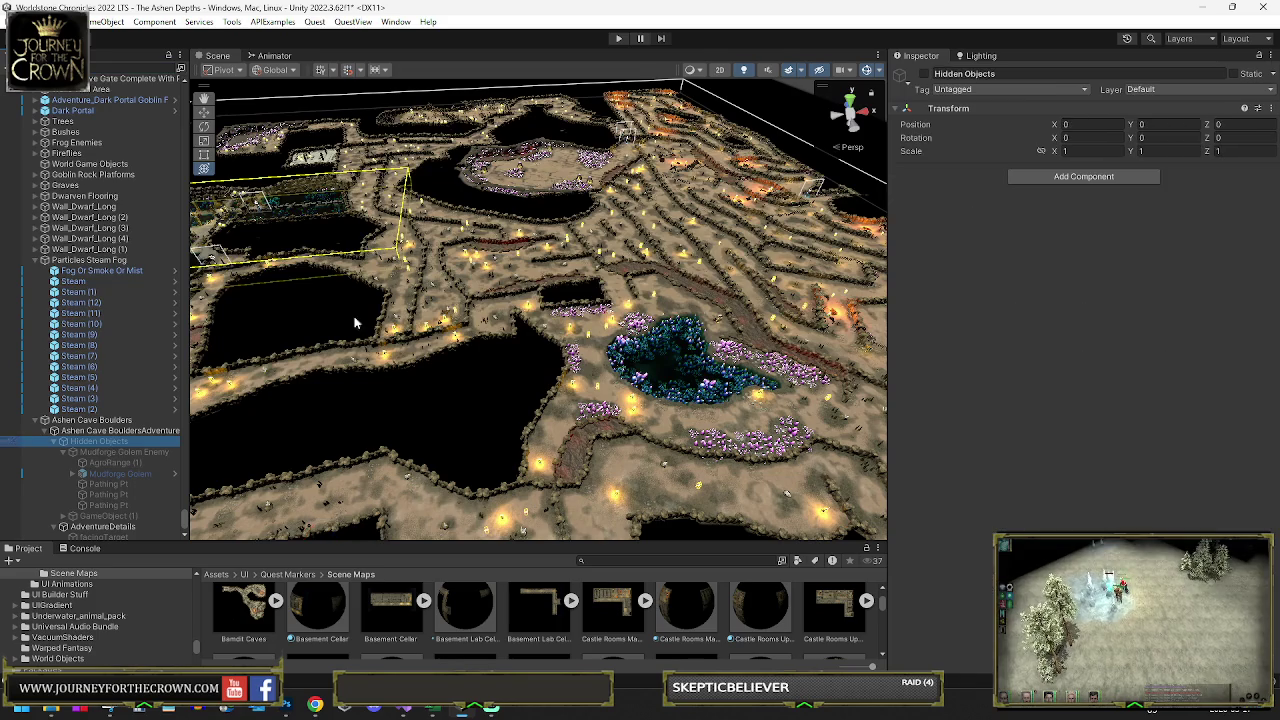
click(924, 74)
click(924, 74)
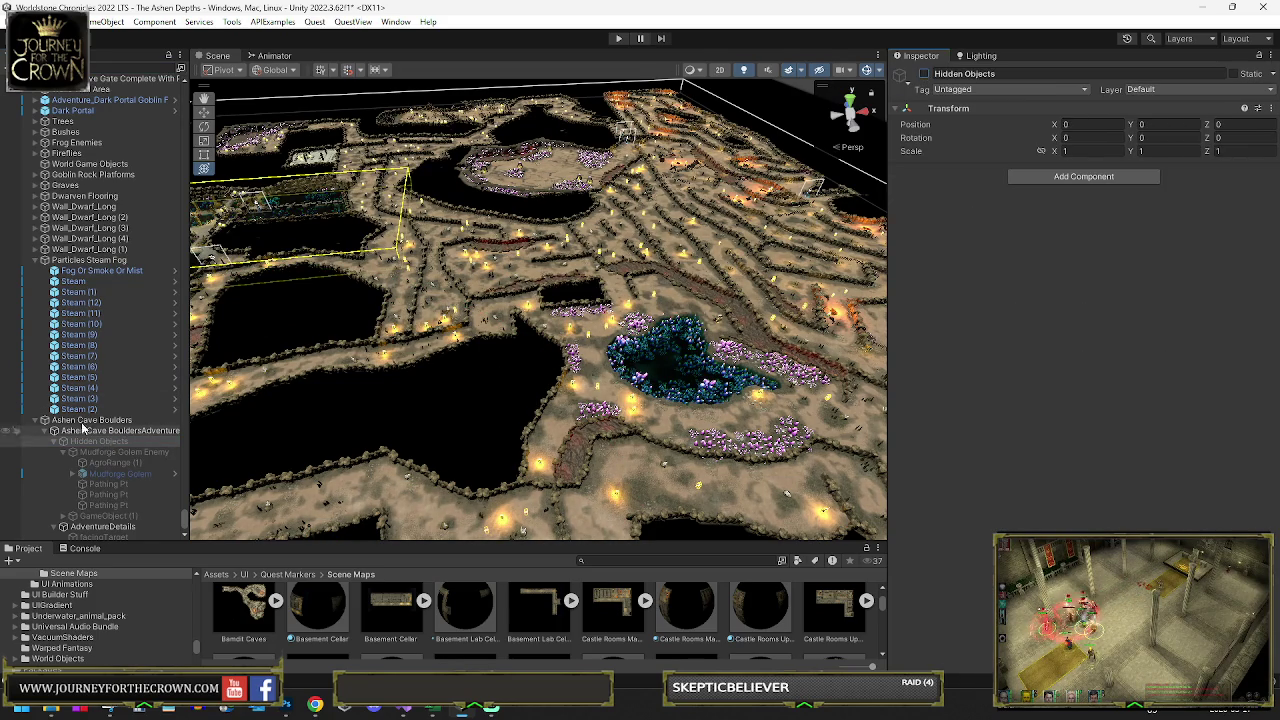
scroll(60, 420, up, 3)
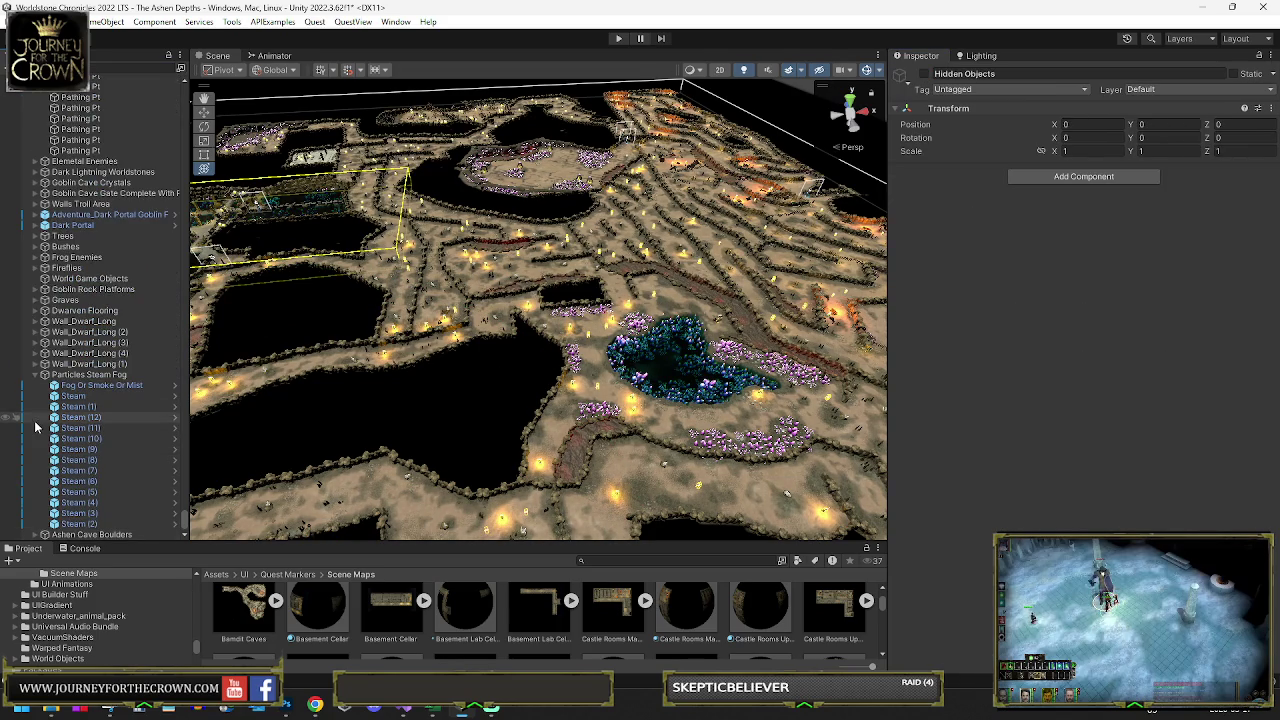
scroll(110, 224, up, 10)
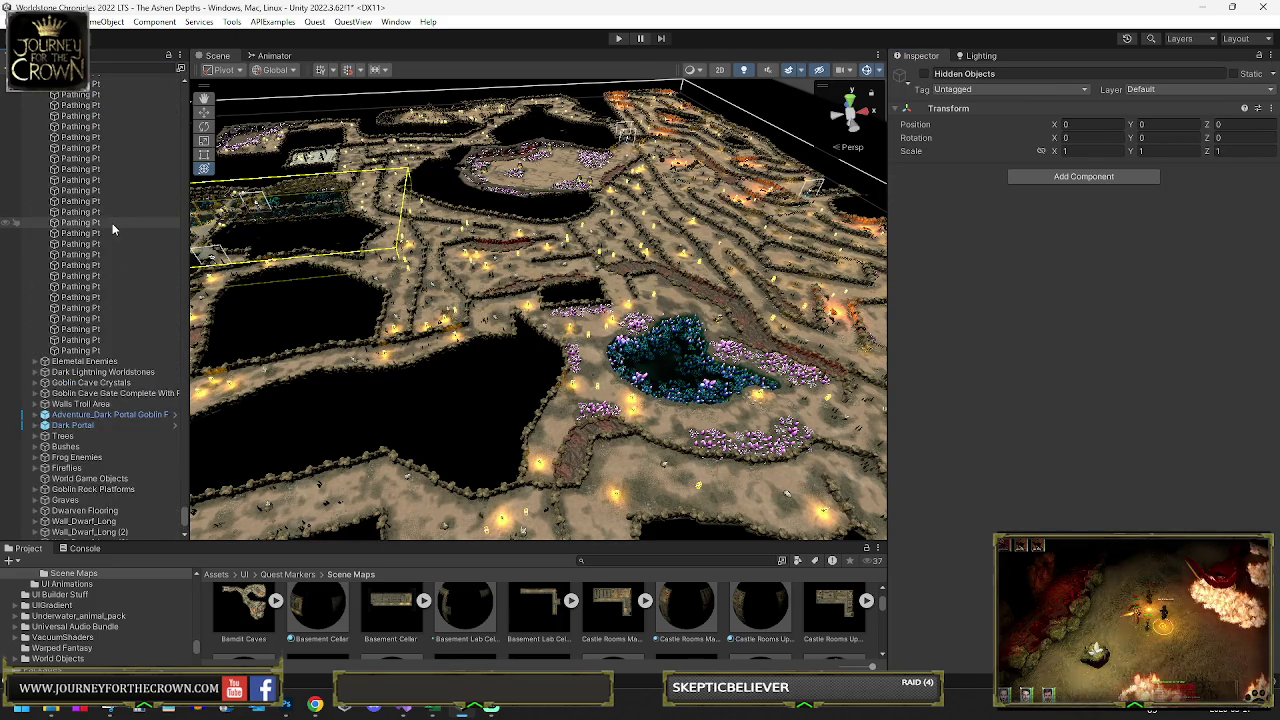
scroll(100, 245, up, 10)
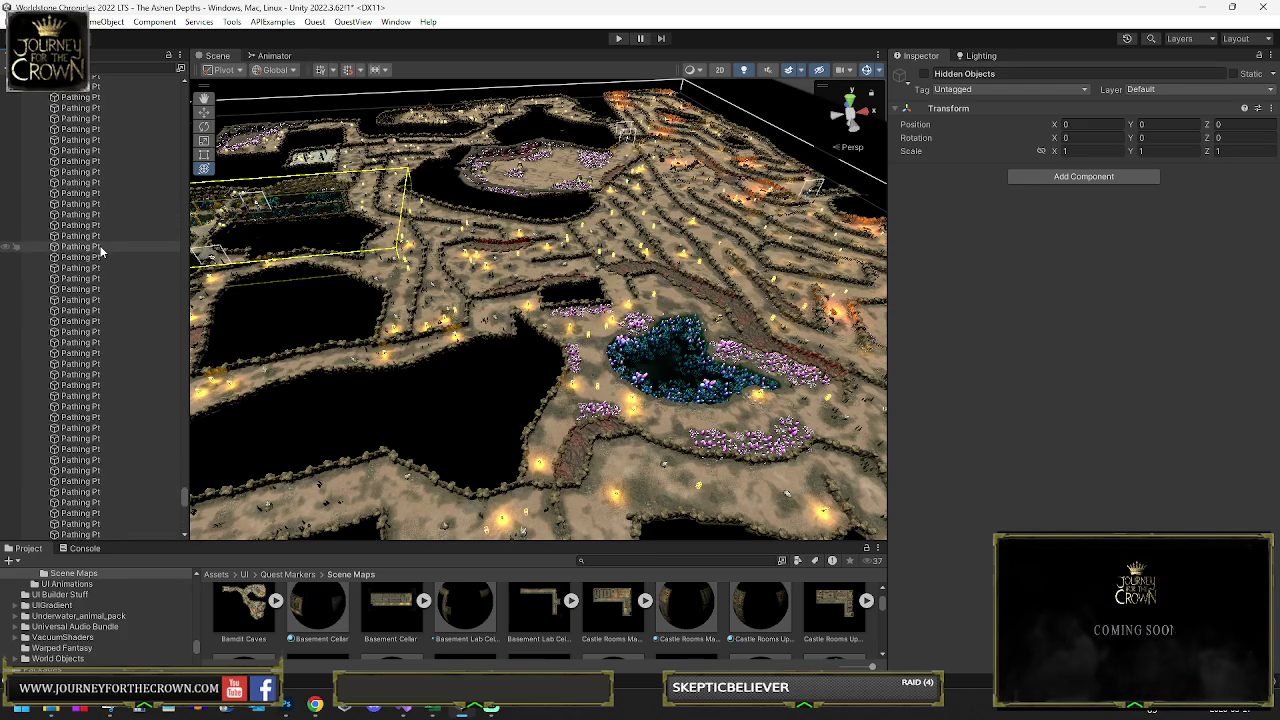
scroll(100, 246, up, 10)
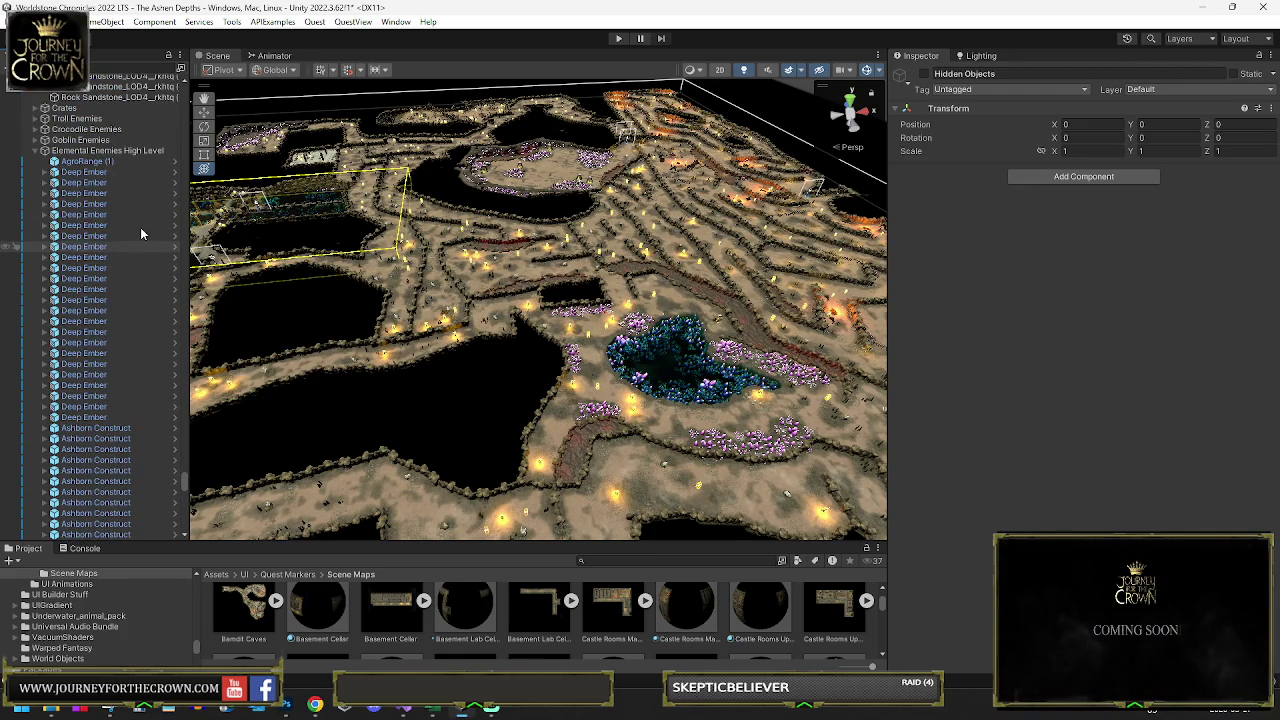
click(100, 162)
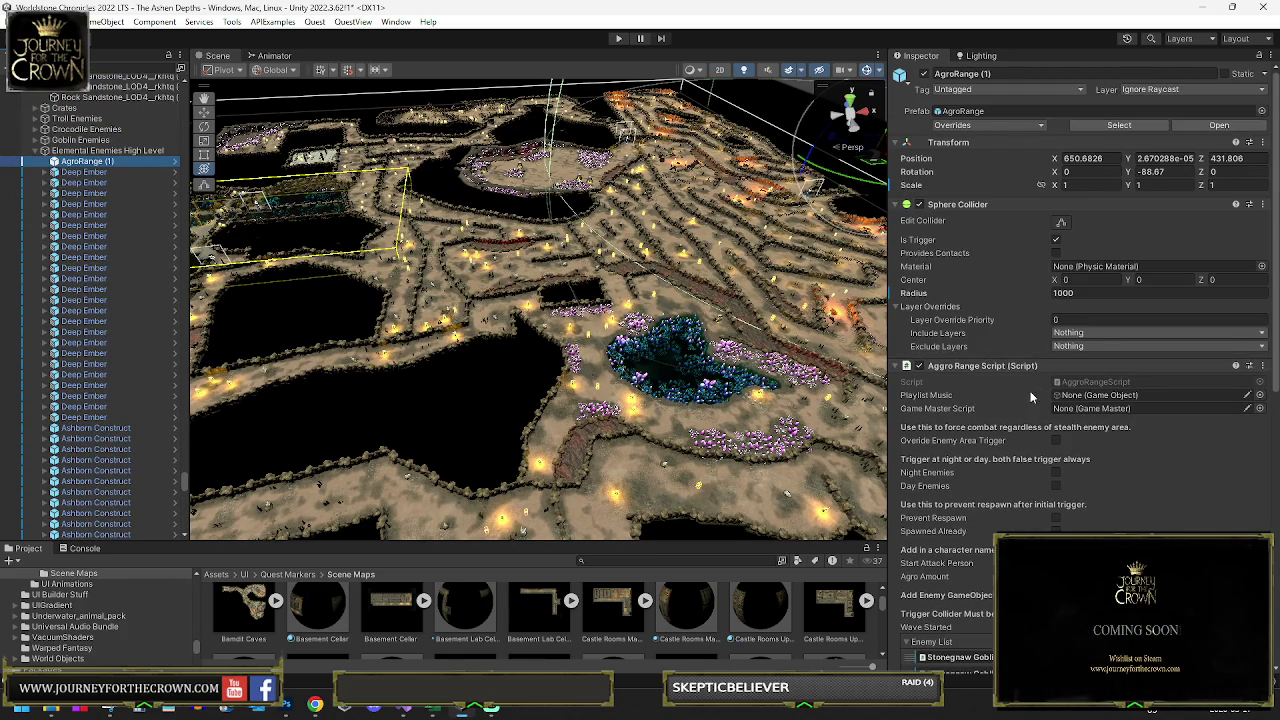
Step: Use Clear Collection on the Aggro Range Script's Enemy List to remove the Stonegnaw Goblins
scroll(1033, 397, down, 3)
right_click(935, 497)
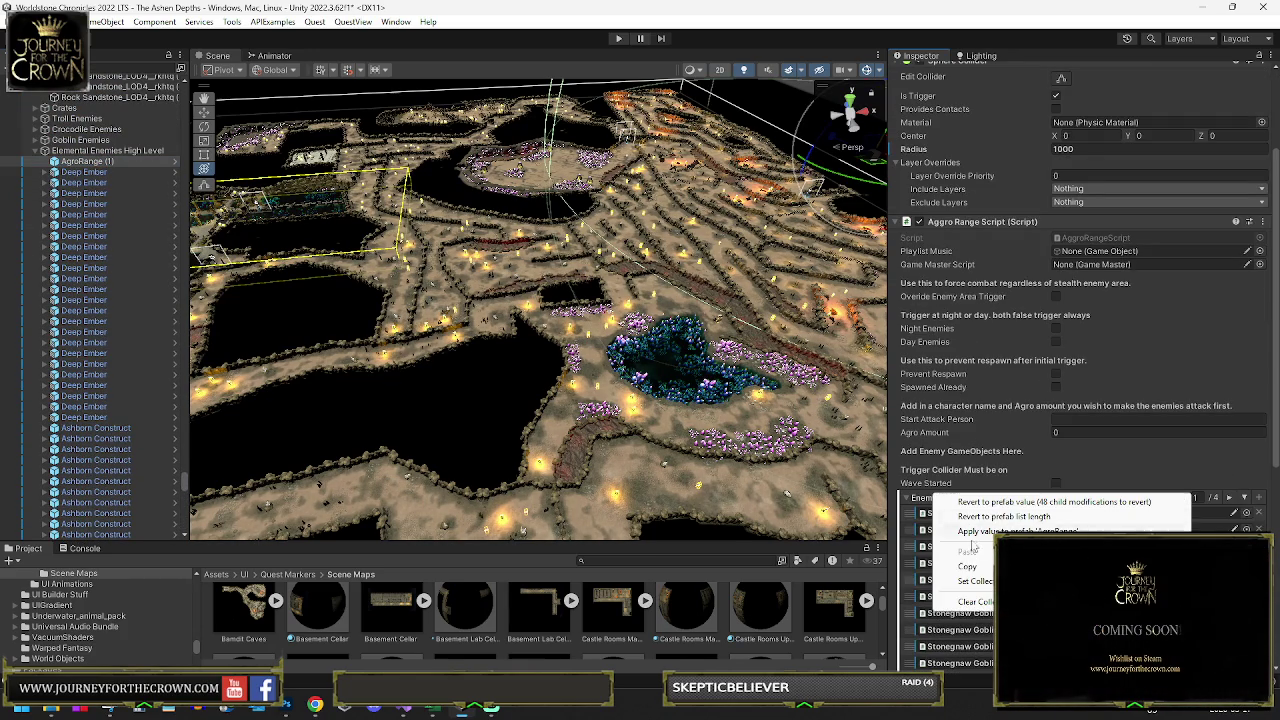
click(975, 601)
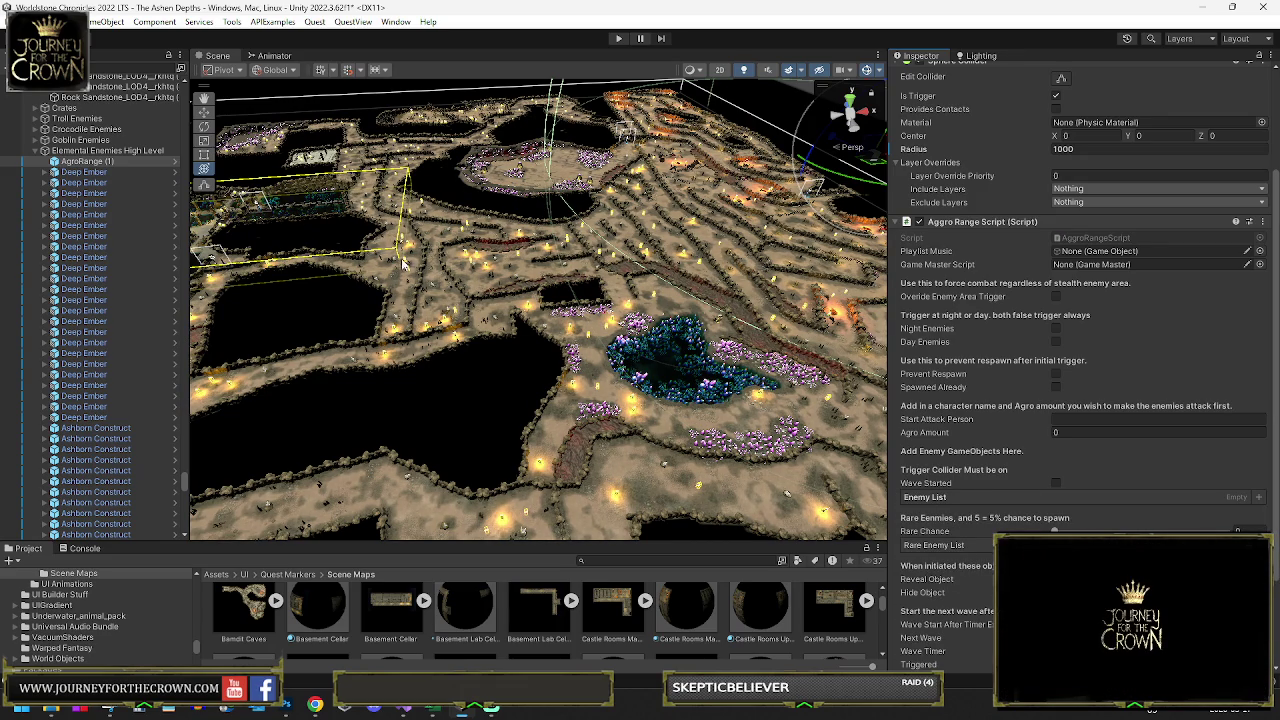
mouse_move(633, 272)
mouse_down()
mouse_move(722, 270)
mouse_move(690, 278)
mouse_up()
scroll(922, 210, up, 3)
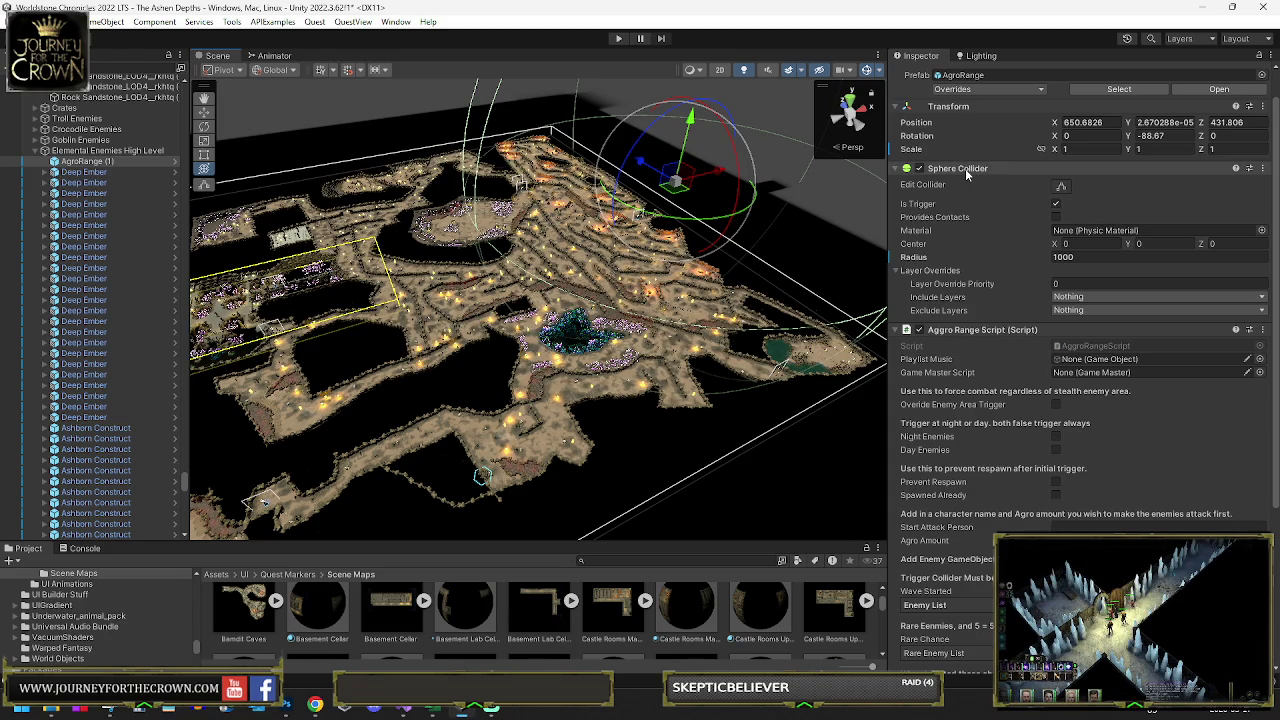
Step: Remove AgroRange (1)'s Sphere Collider and add a Box Collider in its place
right_click(966, 169)
click(992, 243)
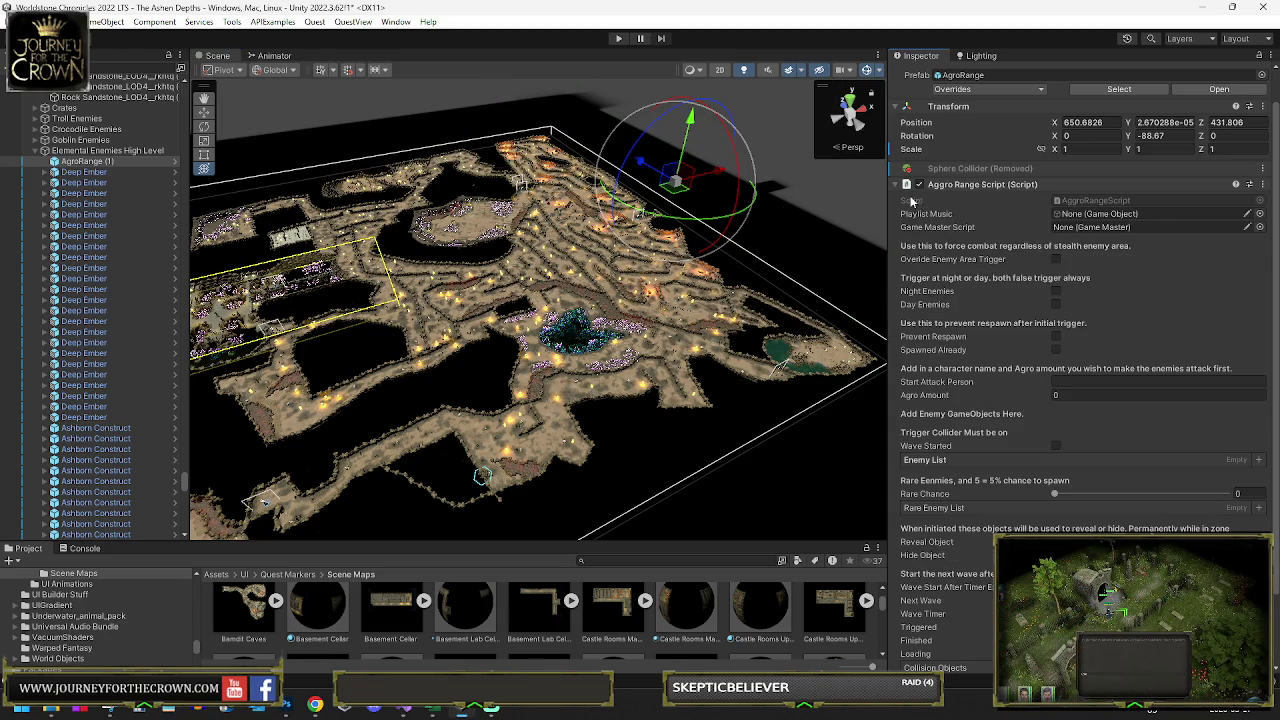
click(897, 187)
click(1050, 247)
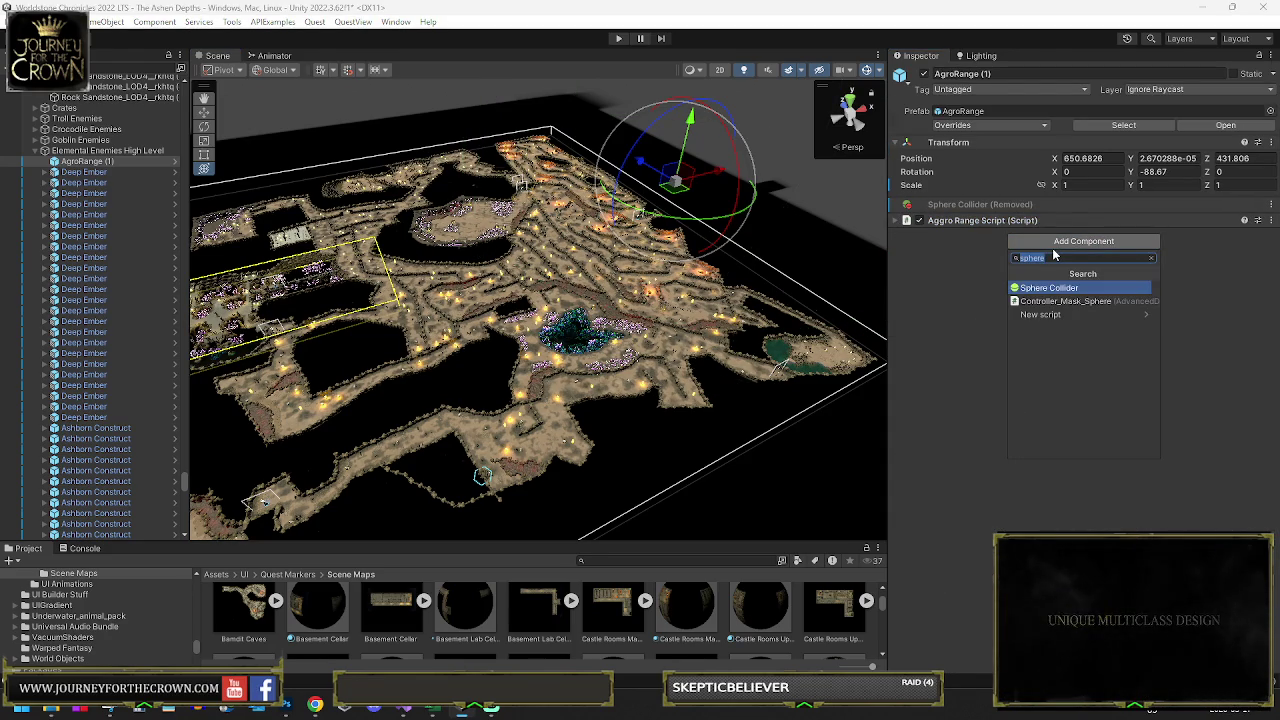
text(box)
key(Return)
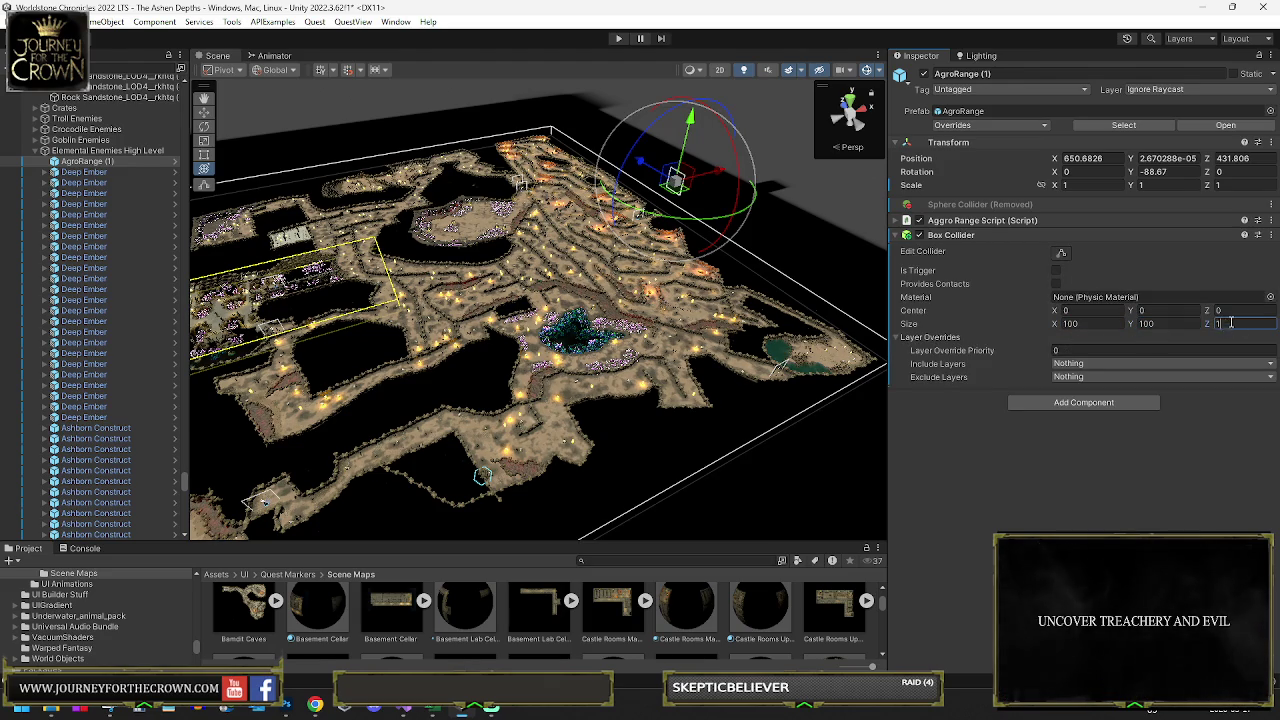
text(00)
mouse_move(675, 183)
mouse_down()
mouse_move(540, 328)
mouse_move(545, 370)
mouse_move(620, 370)
mouse_move(716, 337)
mouse_up()
Step: Set the box collider's Size to 1000 × 100 × 1000 and move it over the cave area
click(1092, 323)
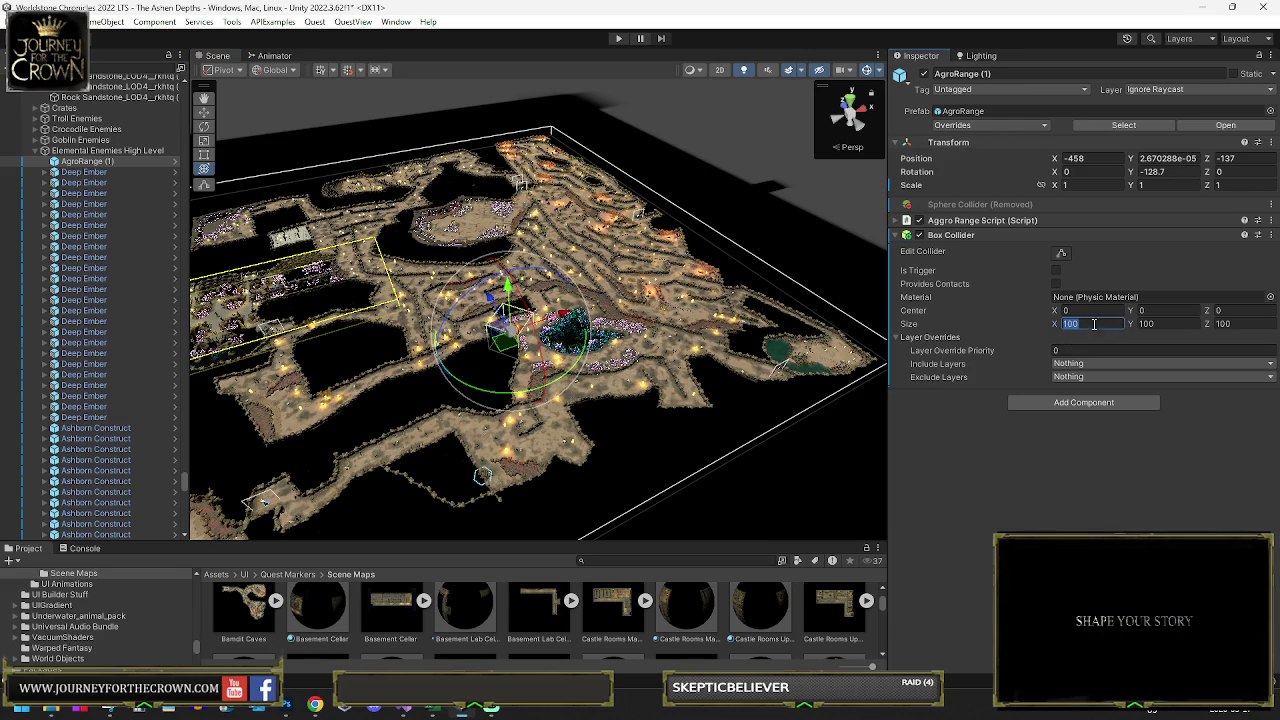
text(1000)
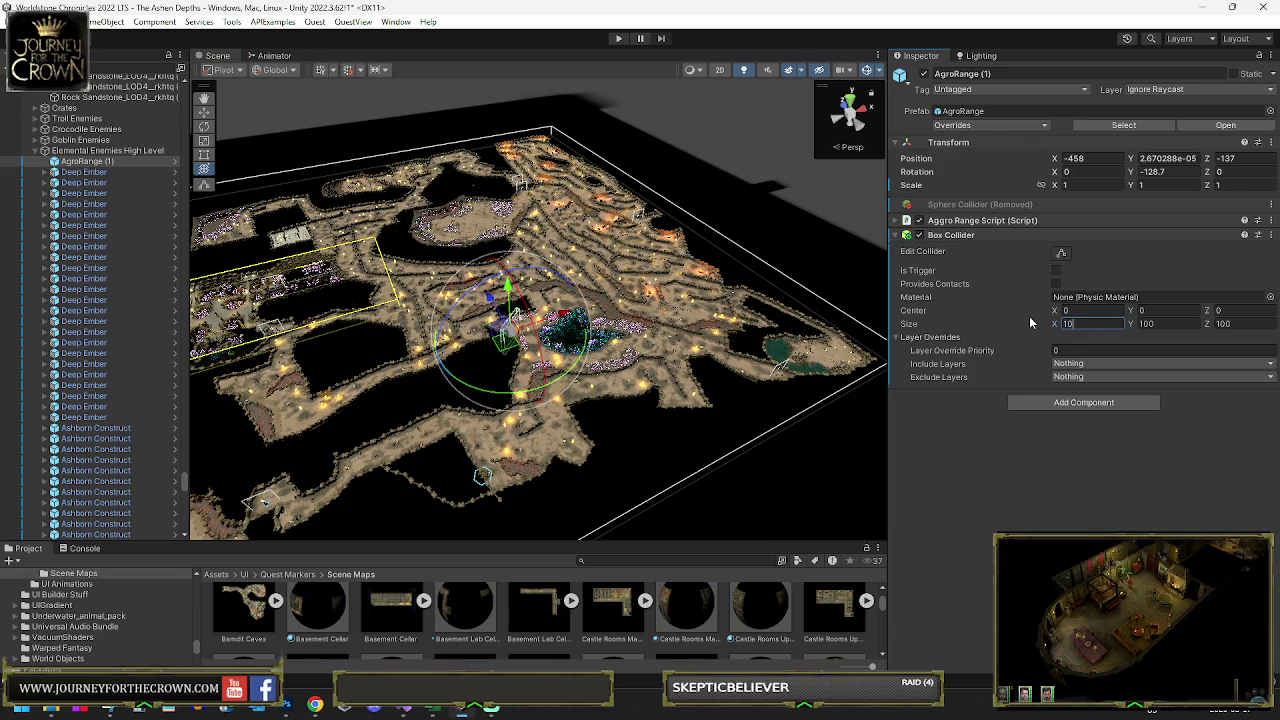
click(1150, 323)
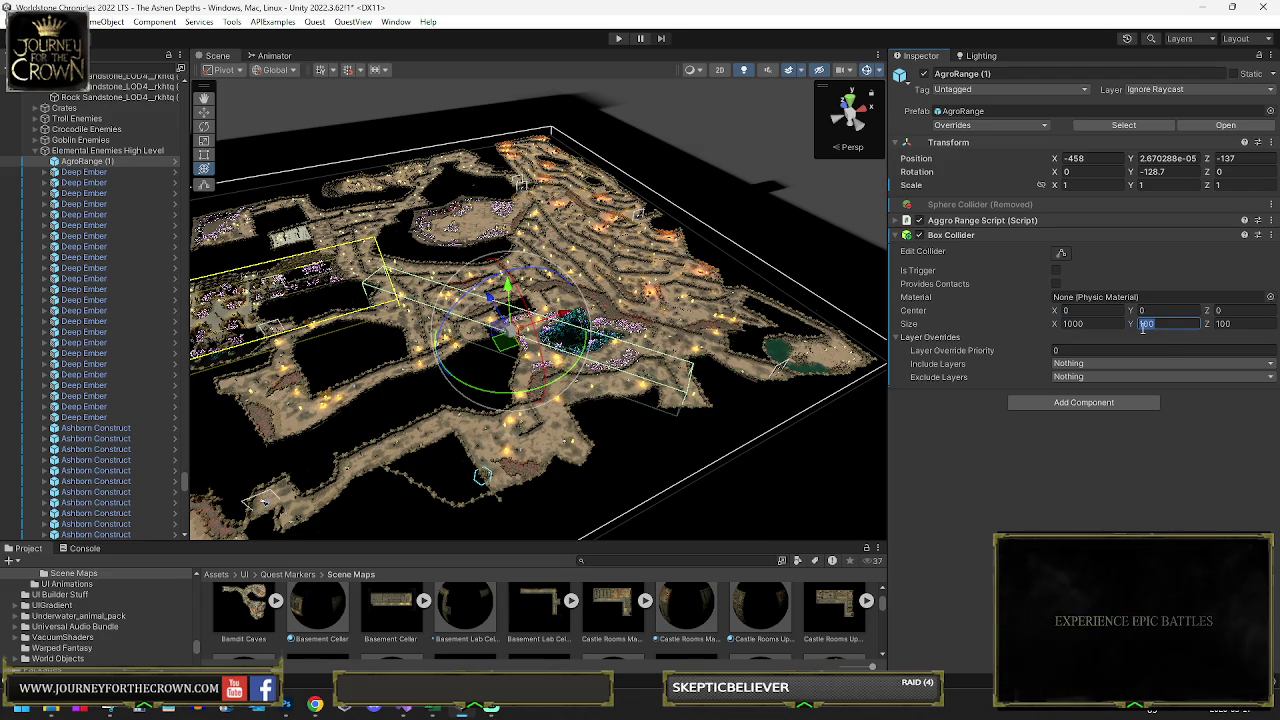
click(1233, 323)
text(1000)
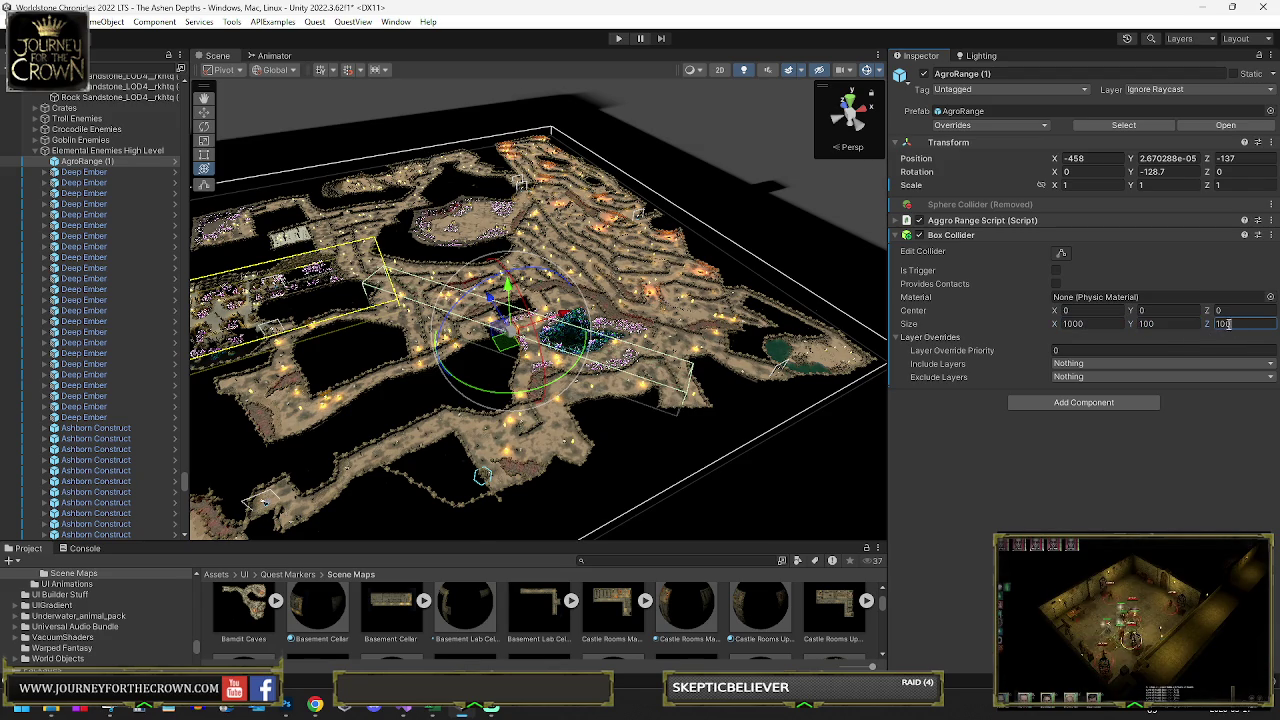
mouse_move(643, 292)
mouse_down()
mouse_move(572, 325)
mouse_move(371, 366)
mouse_move(215, 528)
mouse_up()
drag(568, 283, 494, 300)
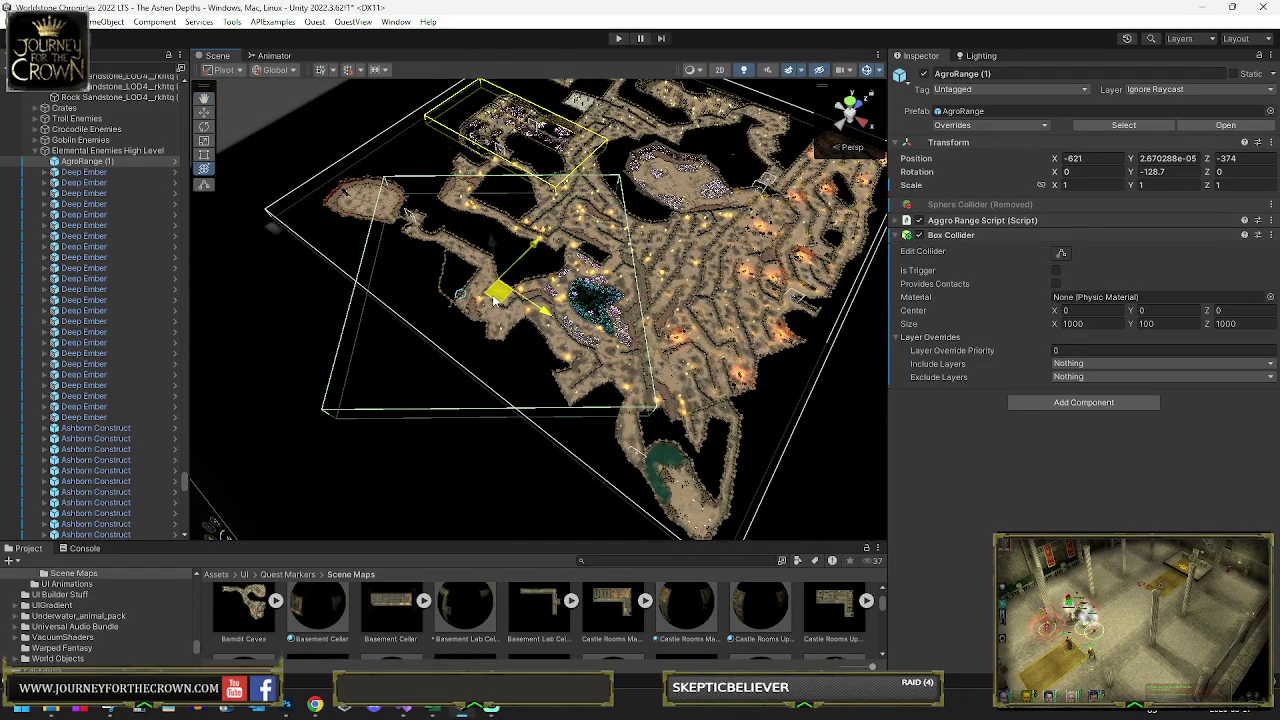
Step: Drag the Edit Collider handles to stretch the box to about 1436 × 992 over the cave
key(e)
click(1061, 252)
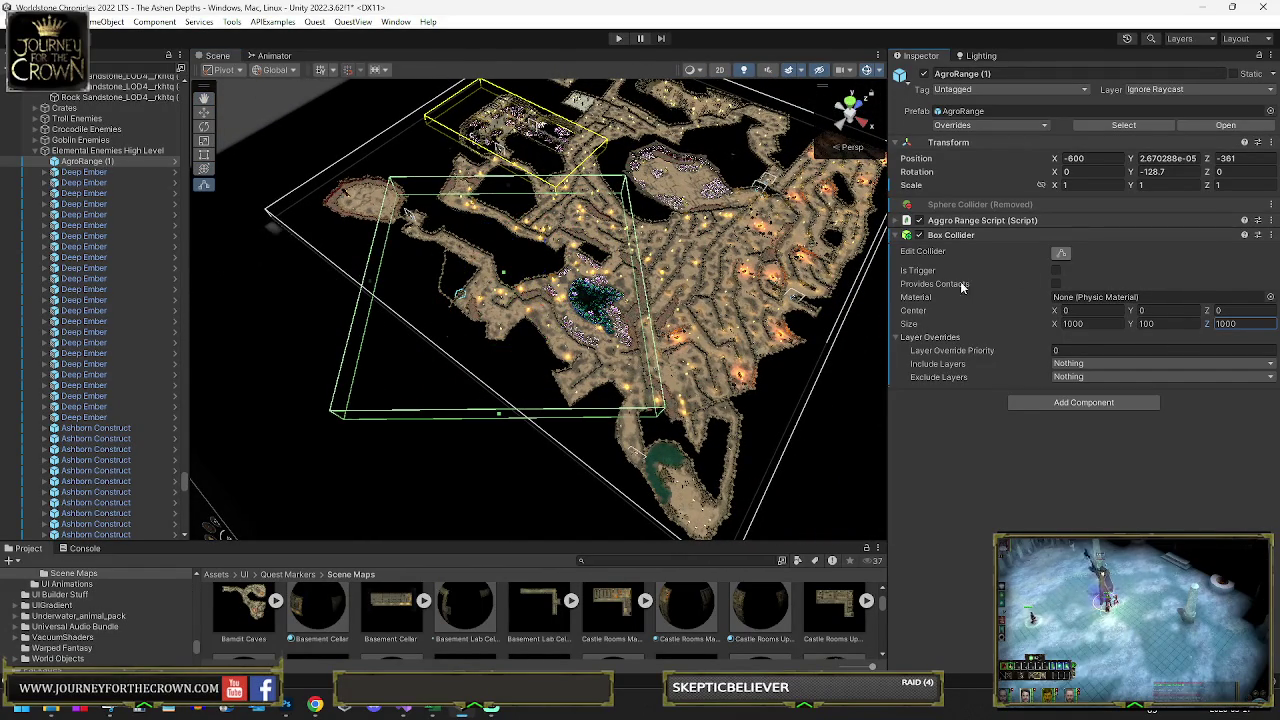
drag(505, 416, 492, 470)
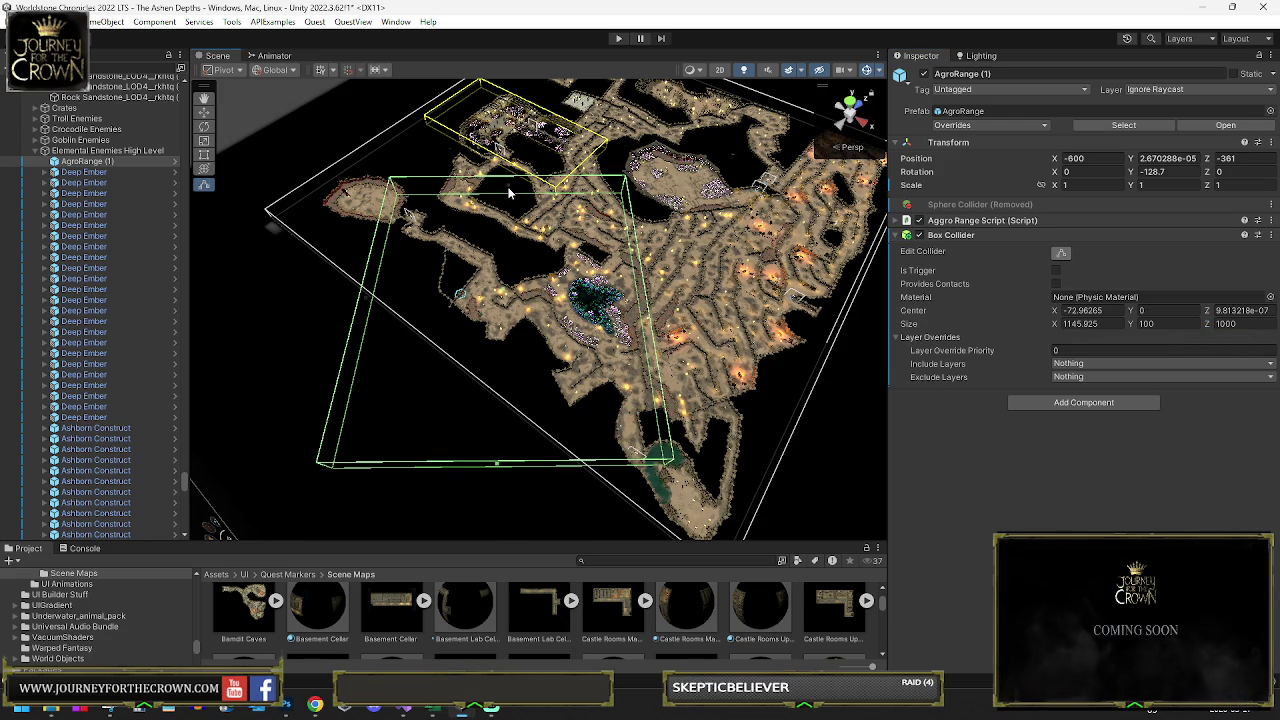
mouse_move(512, 137)
mouse_down()
mouse_move(678, 160)
mouse_move(692, 180)
mouse_move(639, 228)
mouse_move(519, 166)
mouse_move(608, 184)
mouse_move(428, 100)
mouse_move(347, 154)
mouse_move(158, 158)
mouse_move(167, 187)
mouse_up()
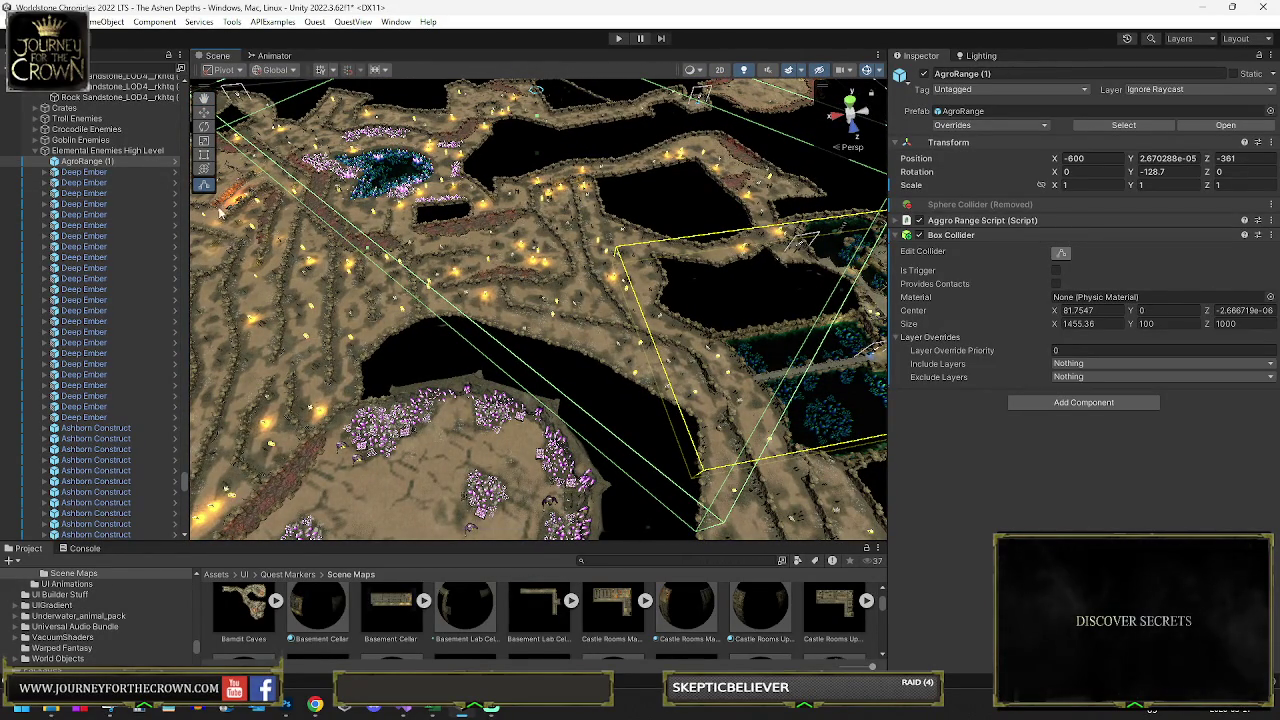
mouse_move(512, 195)
mouse_down()
mouse_move(419, 186)
mouse_move(430, 234)
mouse_move(593, 298)
mouse_move(693, 217)
mouse_up()
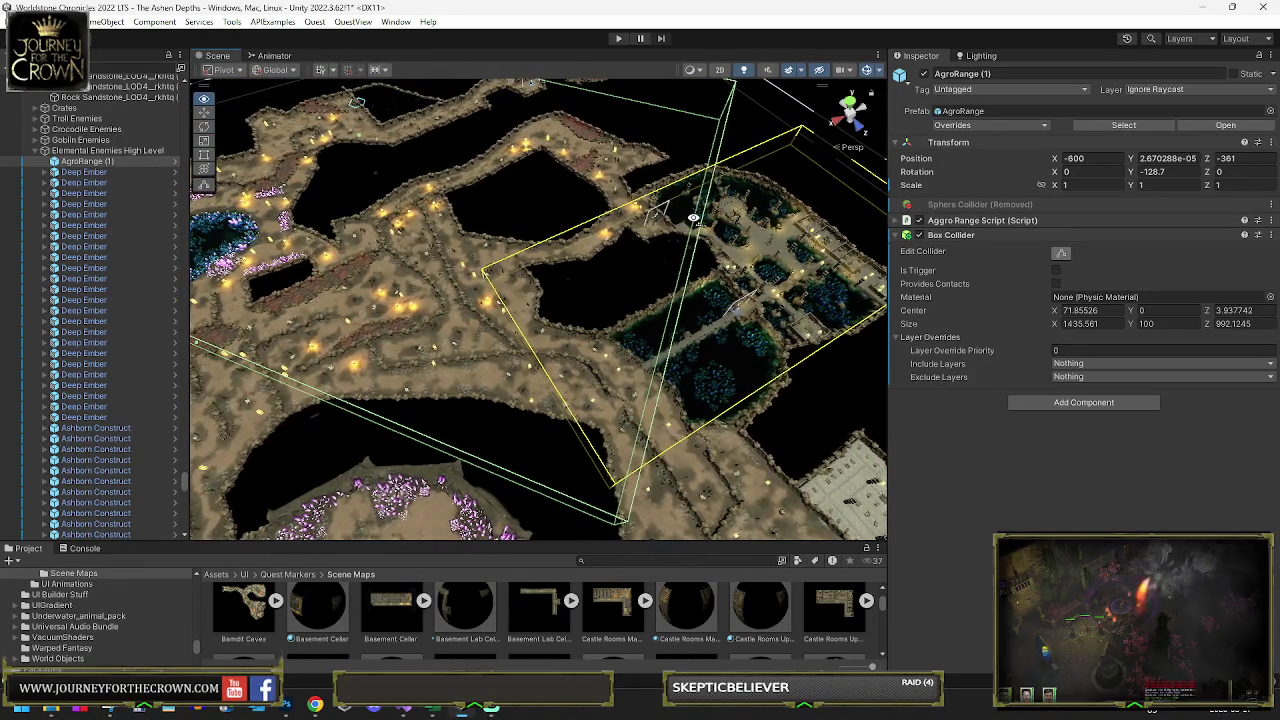
click(902, 220)
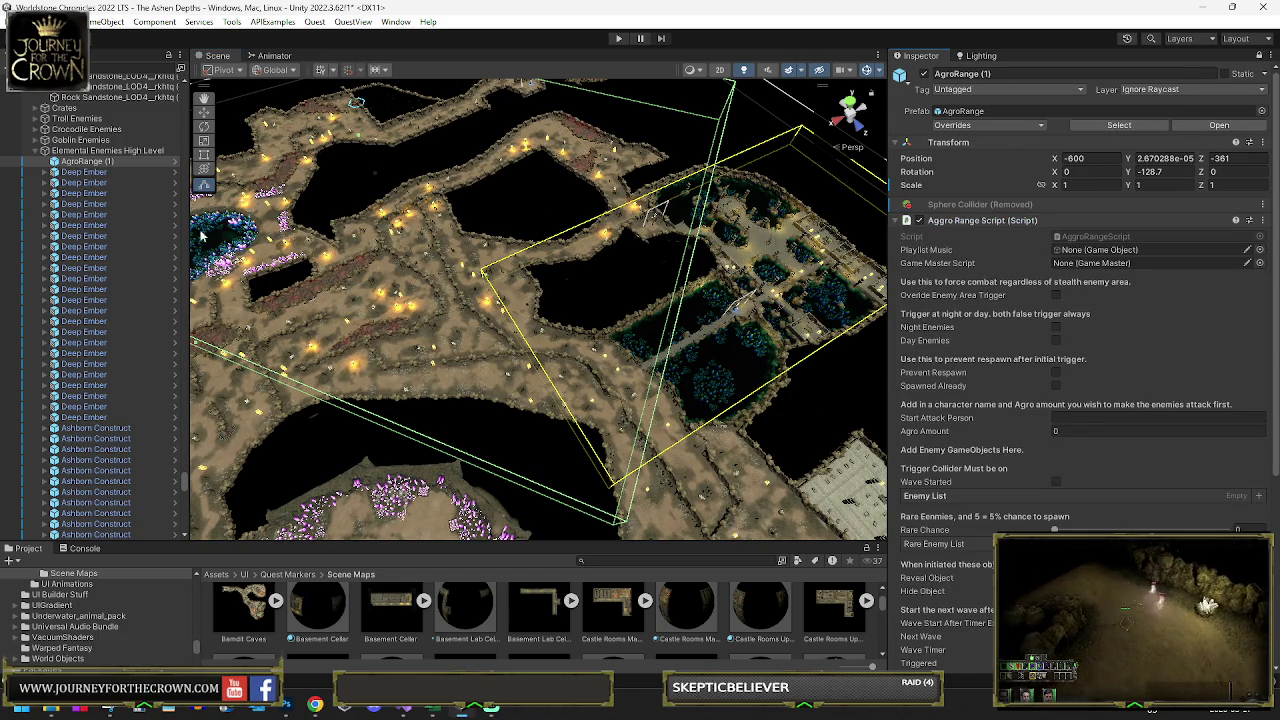
Step: Add the selected Deep Ember through Ashborn Construct enemies to the Enemy List
click(100, 173)
scroll(125, 285, down, 10)
shift+click(178, 449)
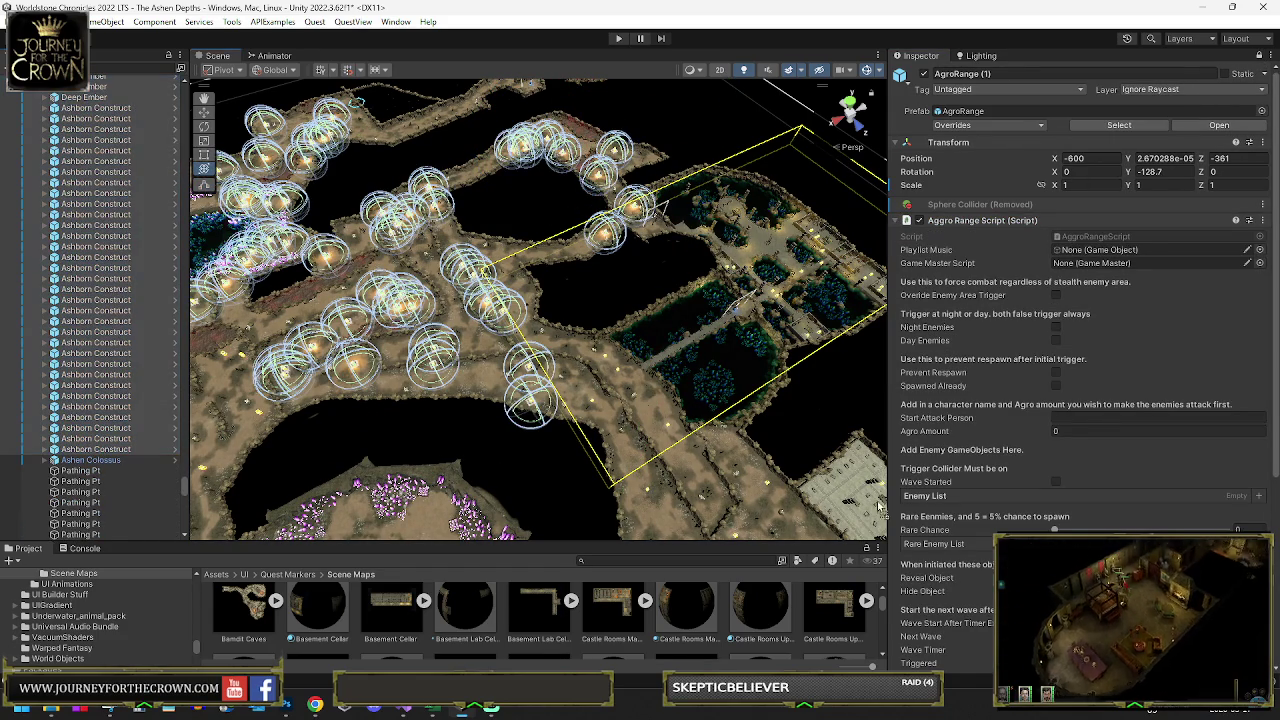
click(918, 496)
drag(918, 500, 918, 500)
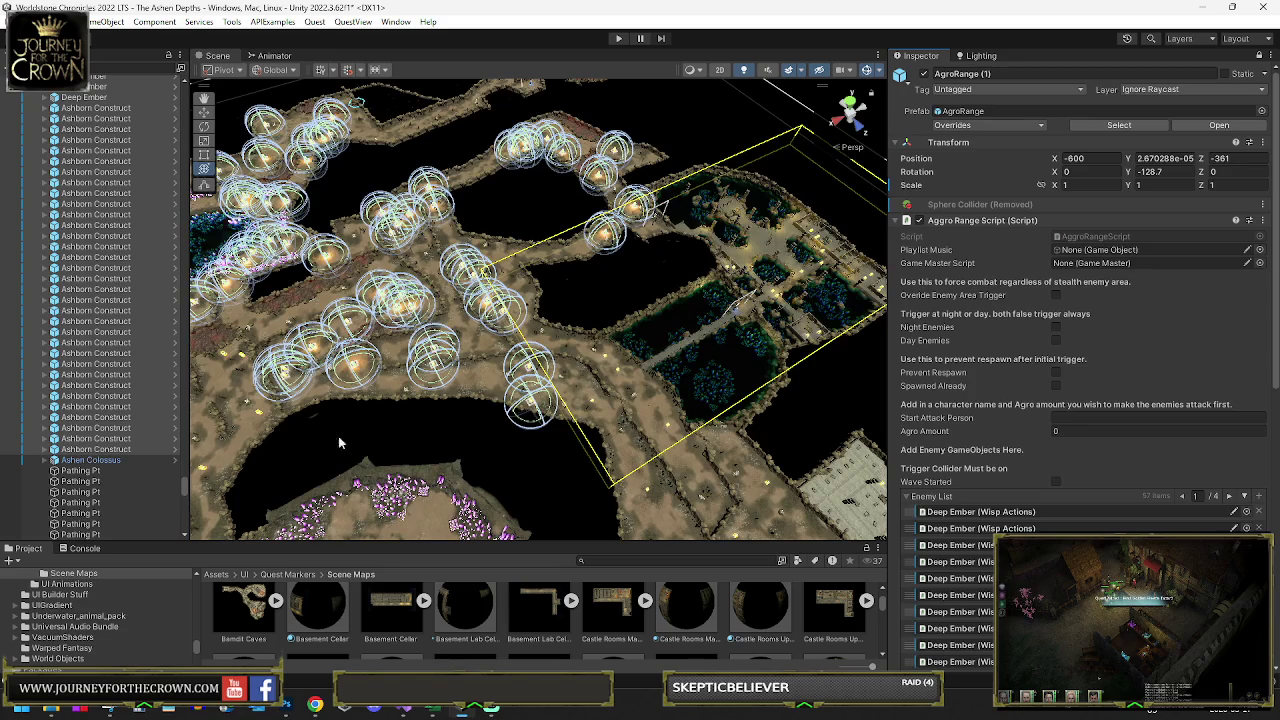
click(910, 497)
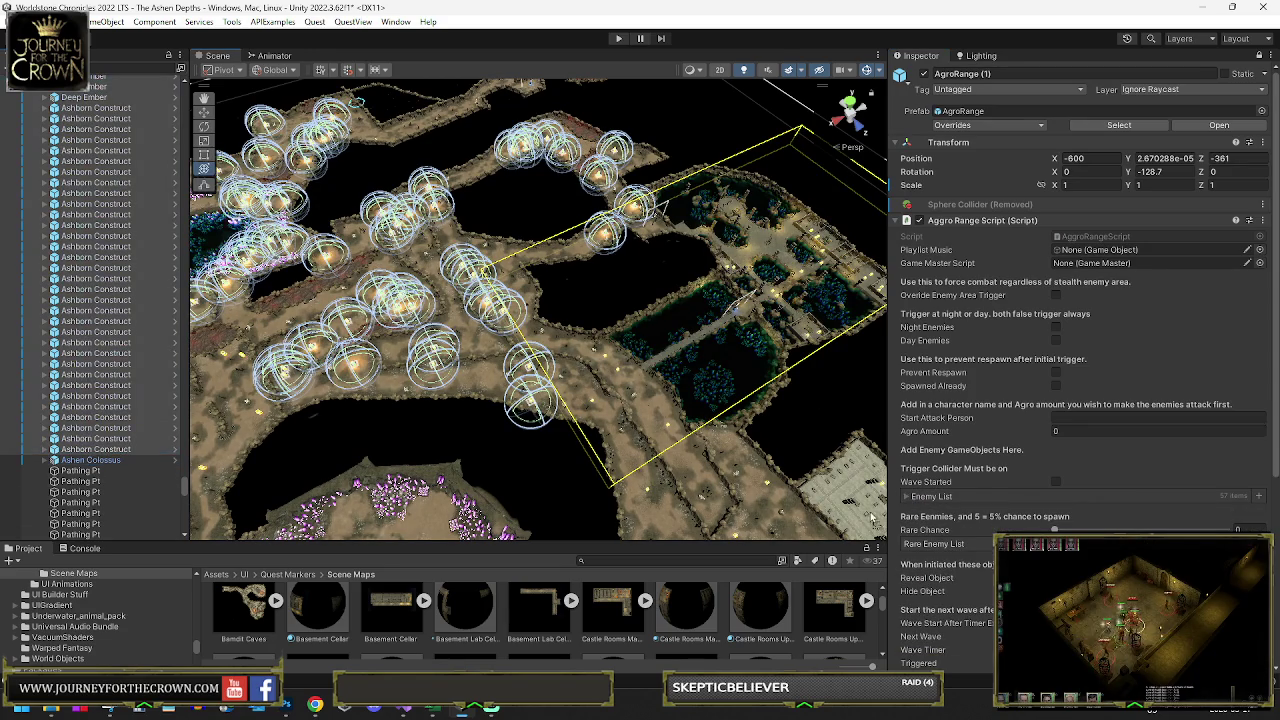
Step: Add Ashen Colossus and a Deep Ember to the Rare Enemy List and set Rare Chance to 30
drag(928, 535, 935, 544)
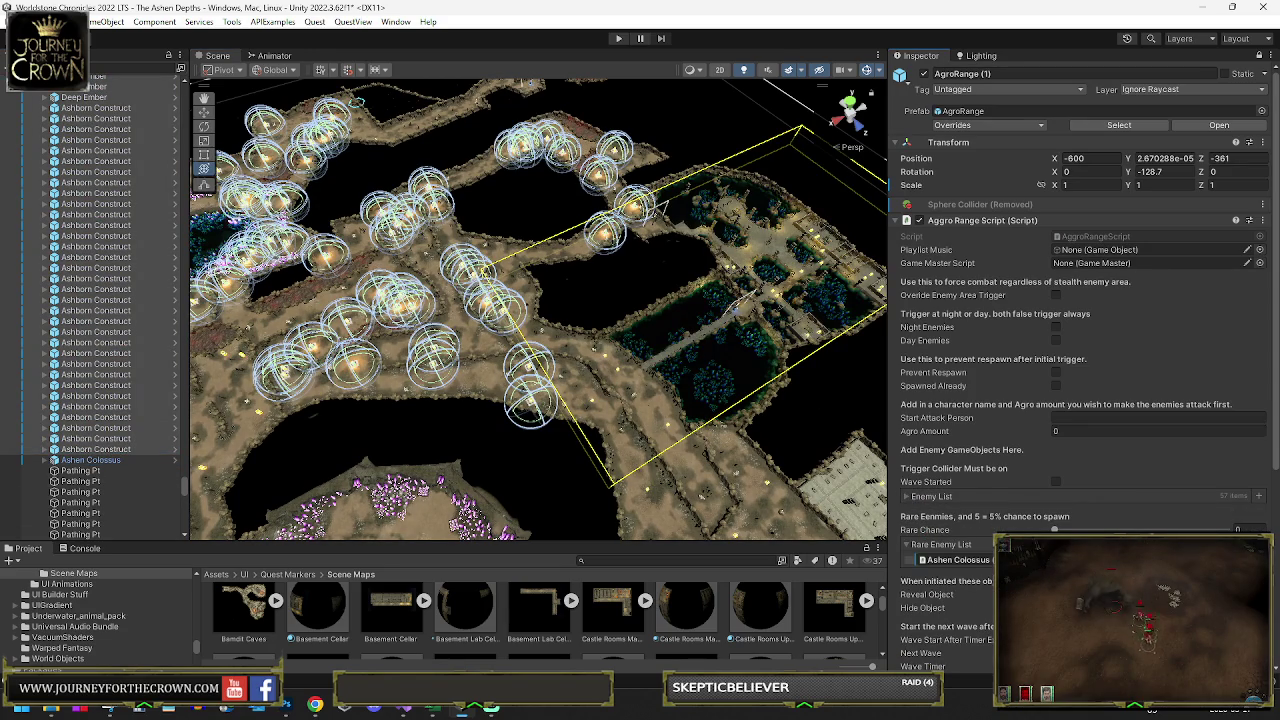
click(1238, 529)
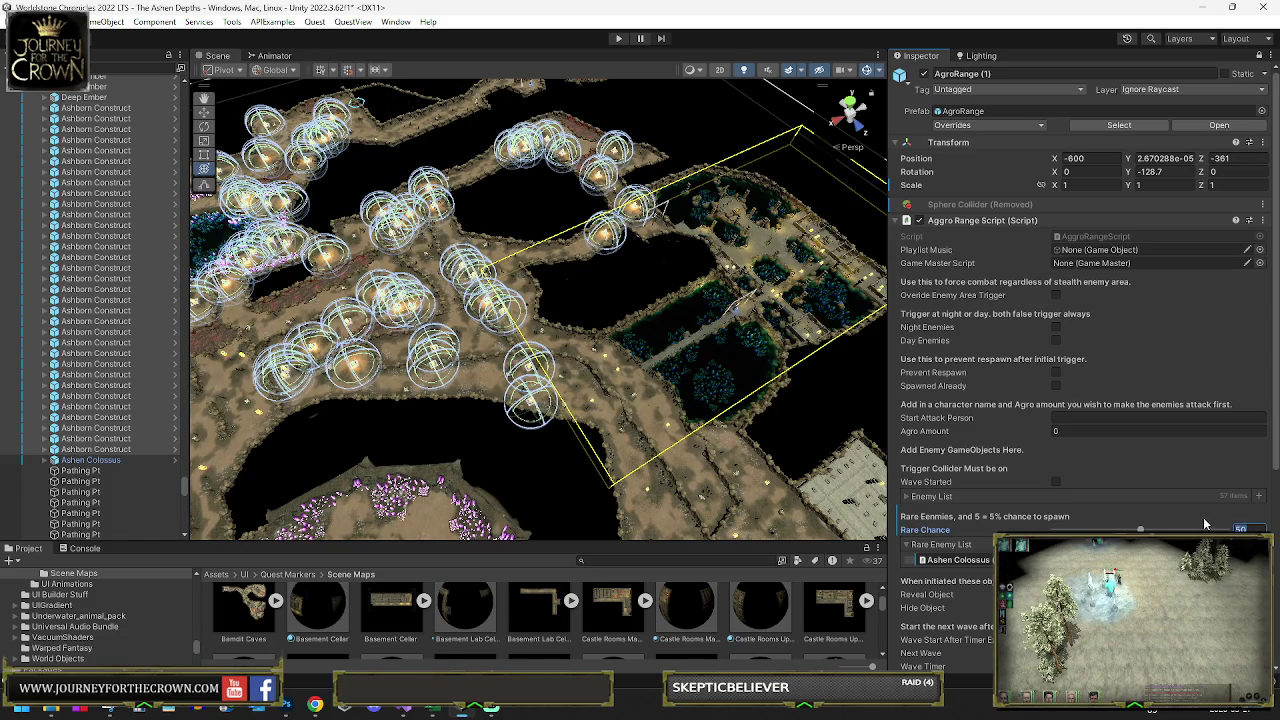
text(30)
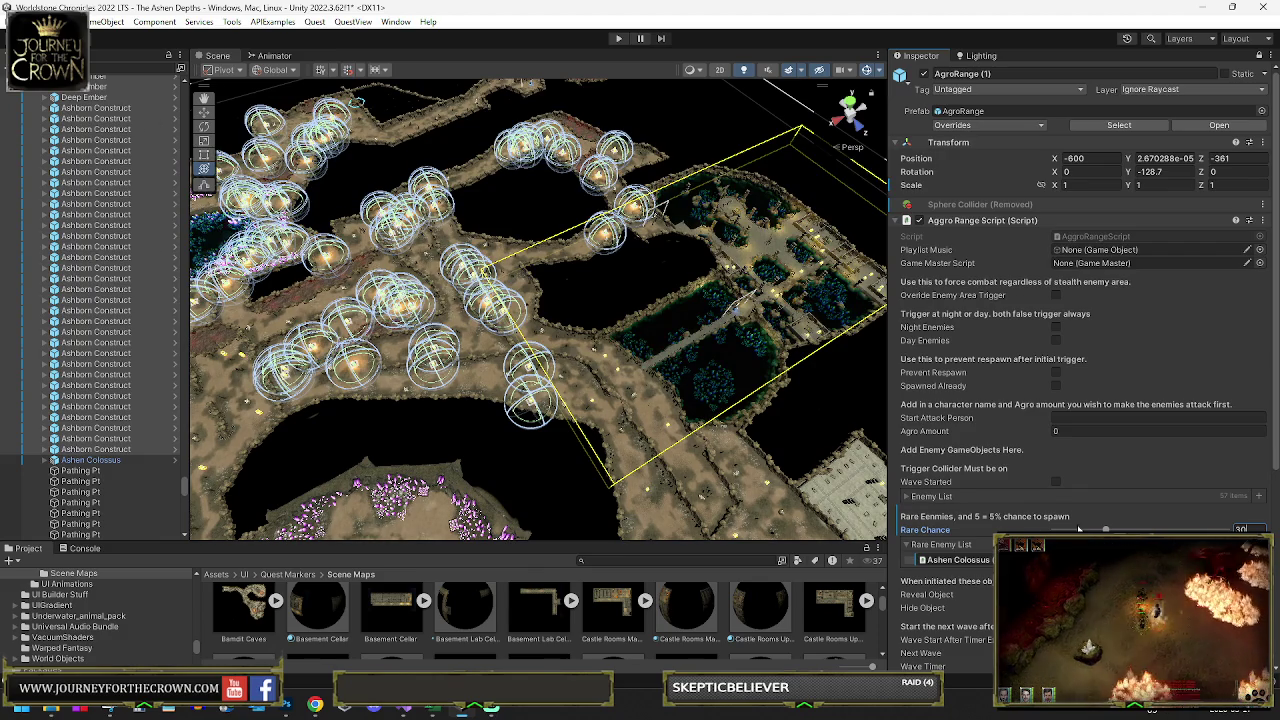
click(907, 497)
scroll(1003, 340, down, 5)
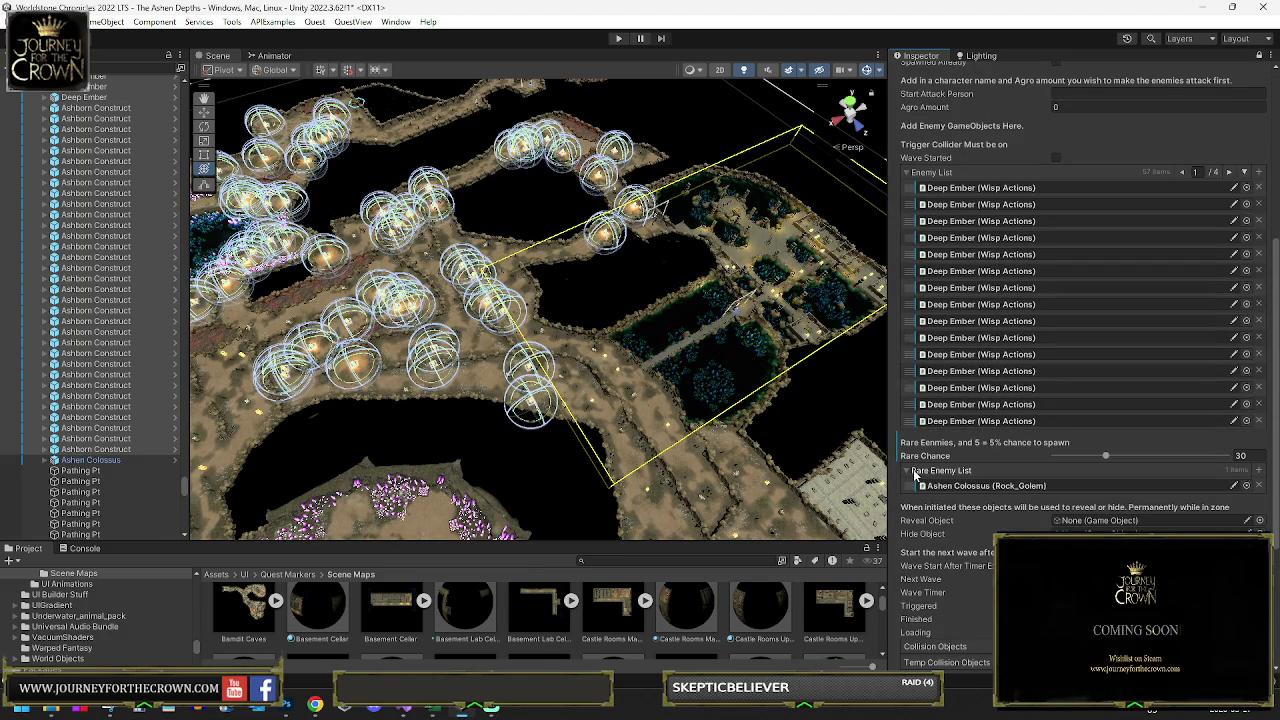
drag(911, 290, 915, 485)
drag(909, 391, 914, 490)
scroll(943, 352, down, 3)
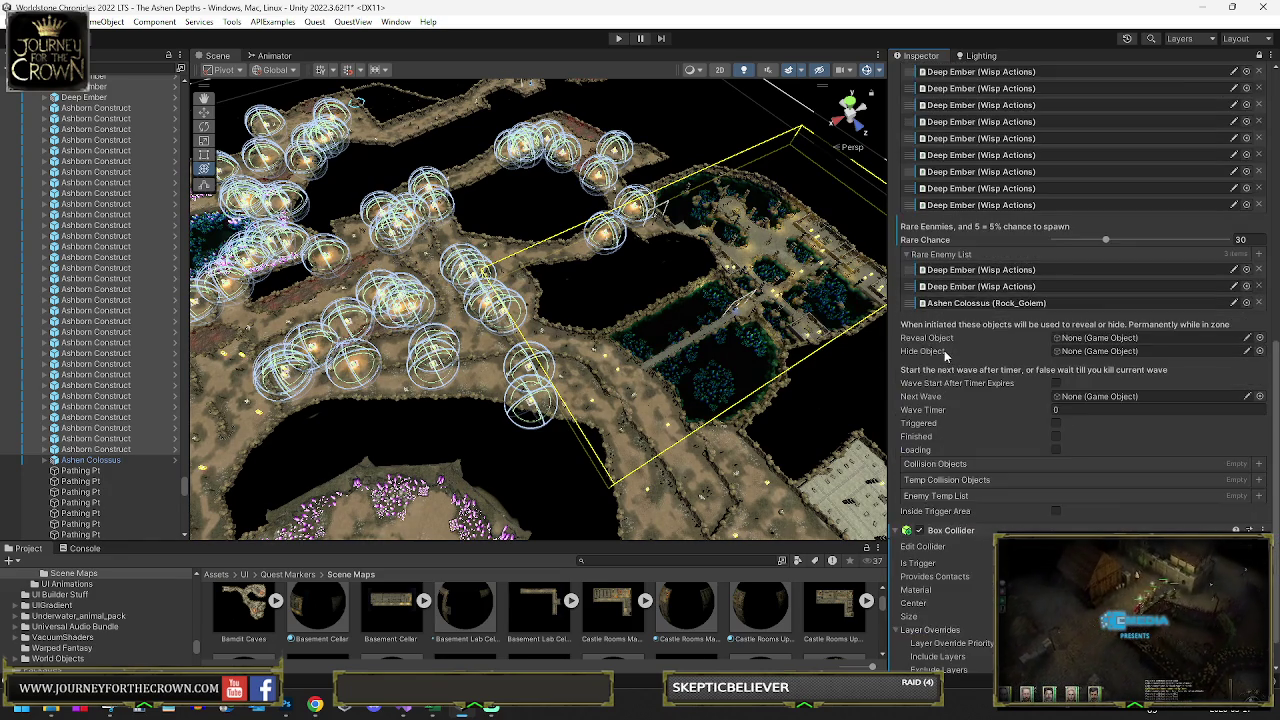
scroll(1086, 266, up, 3)
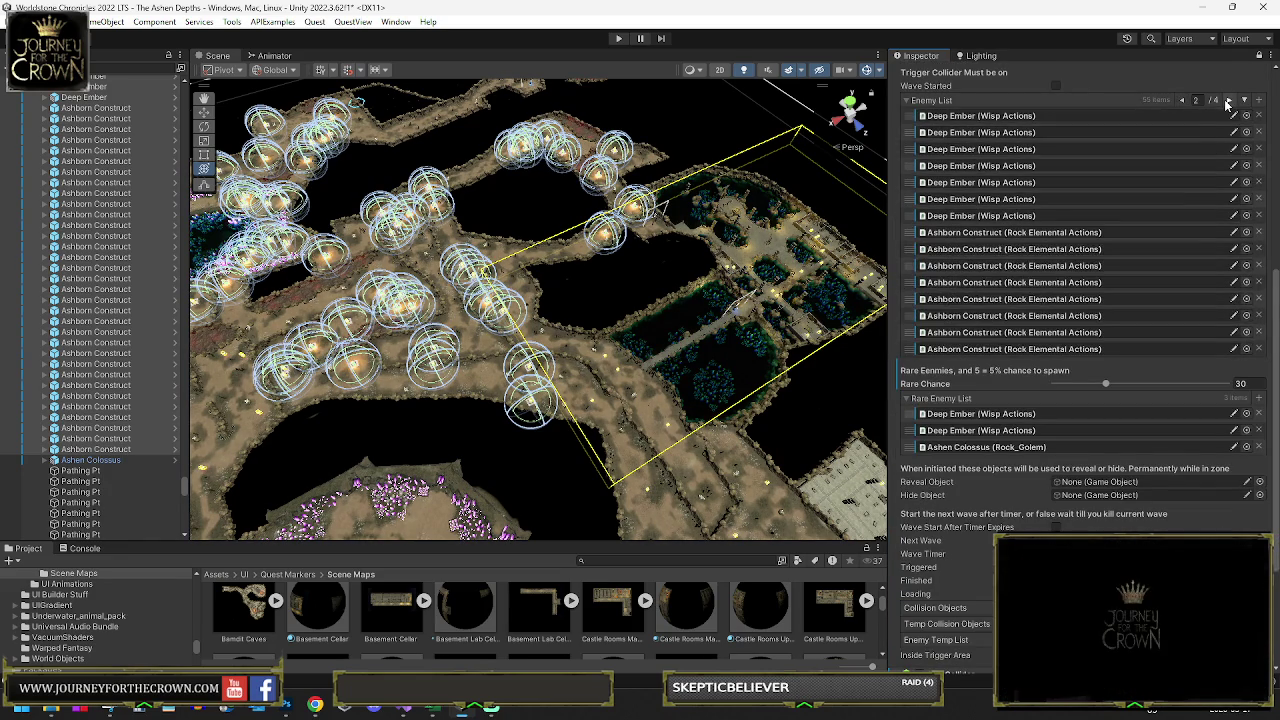
Step: Move three Ashborn Constructs from the Enemy List into the Rare Enemy List
drag(912, 287, 915, 420)
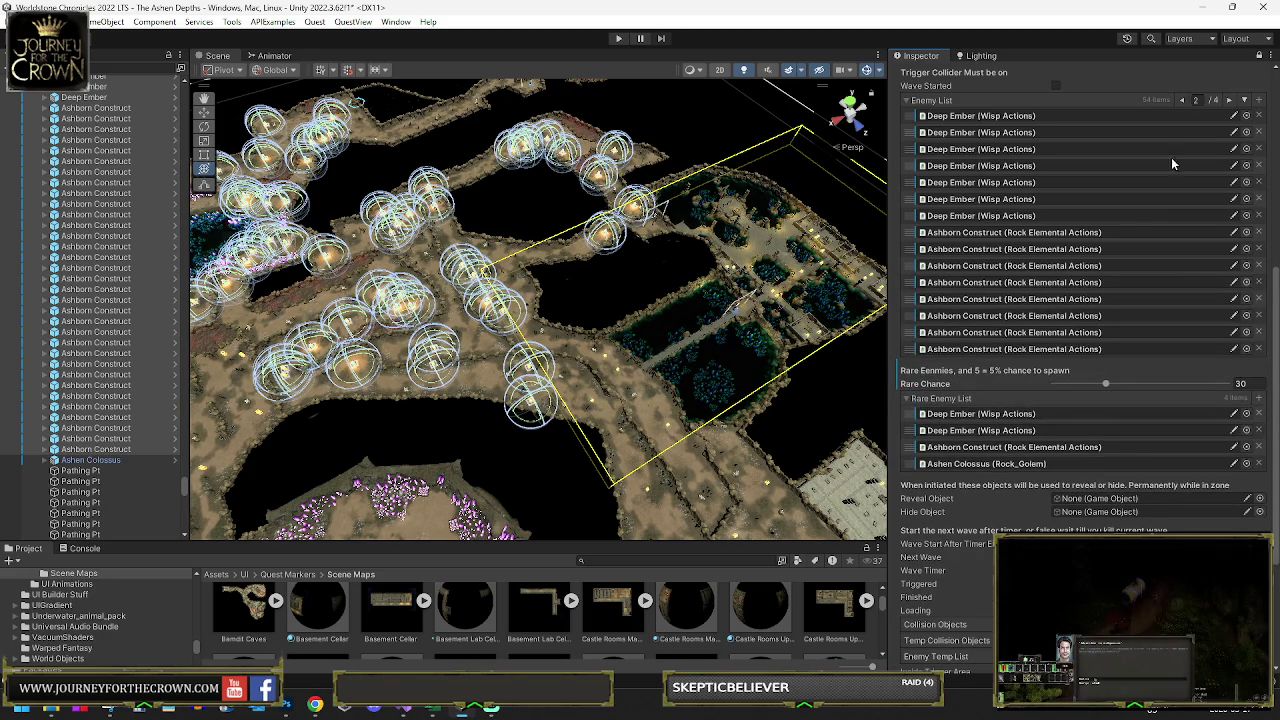
click(1229, 100)
drag(910, 282, 919, 418)
drag(924, 365, 921, 345)
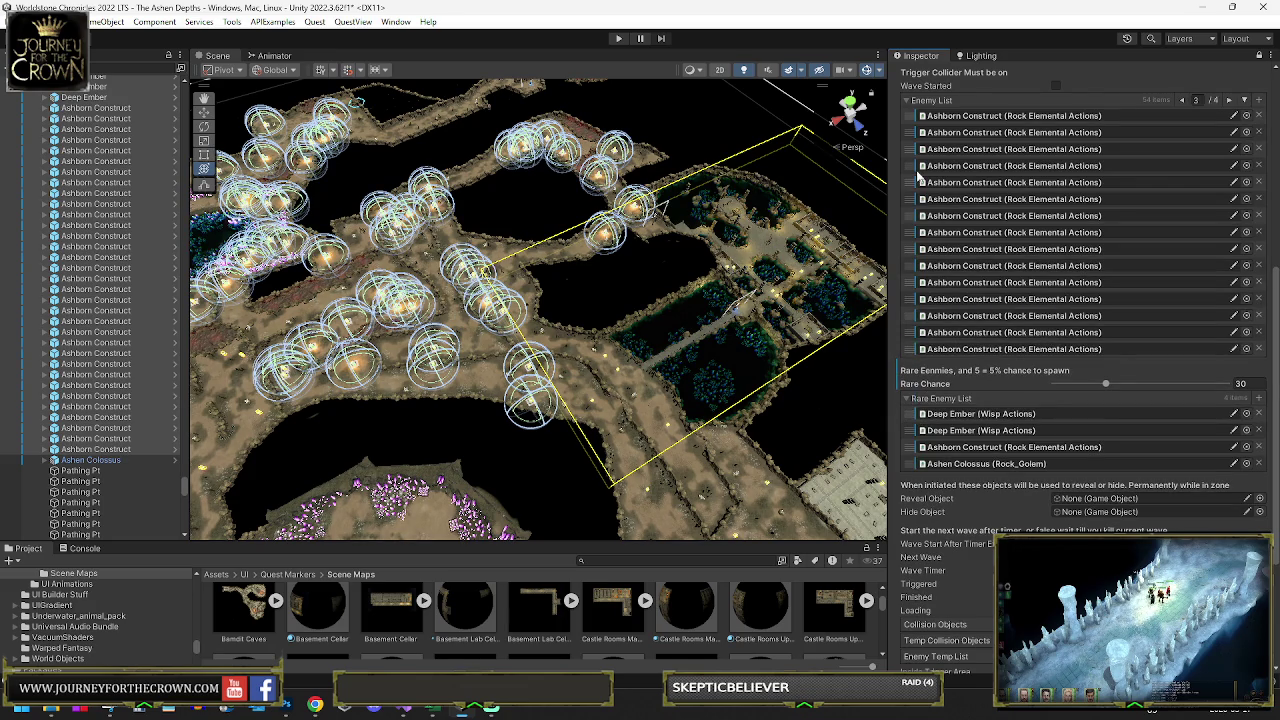
drag(916, 149, 930, 414)
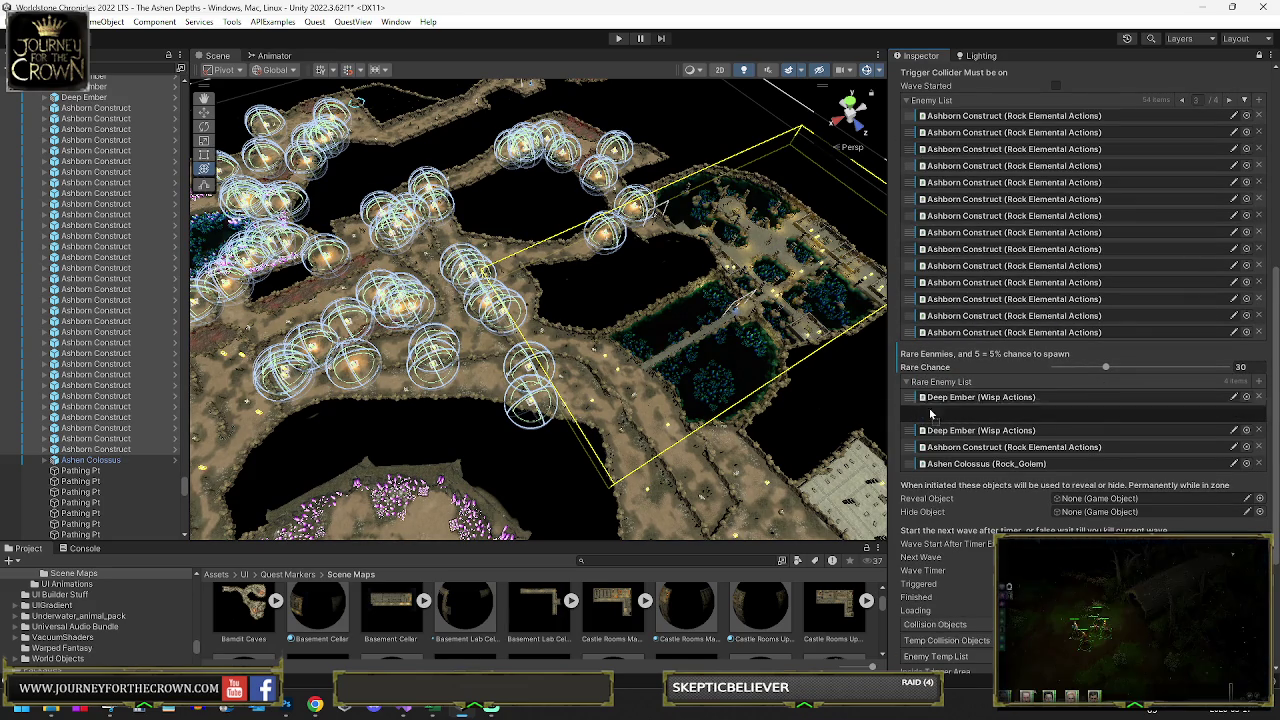
click(1230, 101)
drag(916, 182, 916, 321)
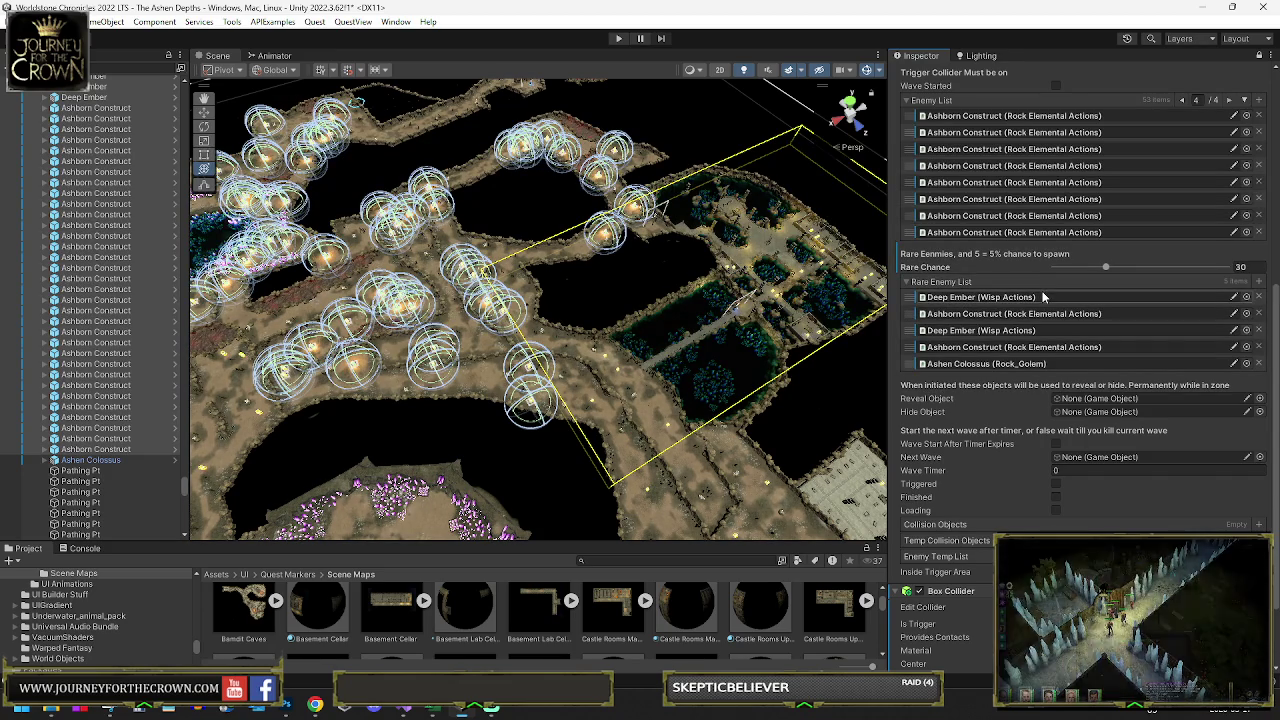
mouse_move(735, 330)
mouse_down()
mouse_move(480, 340)
mouse_move(213, 112)
mouse_up()
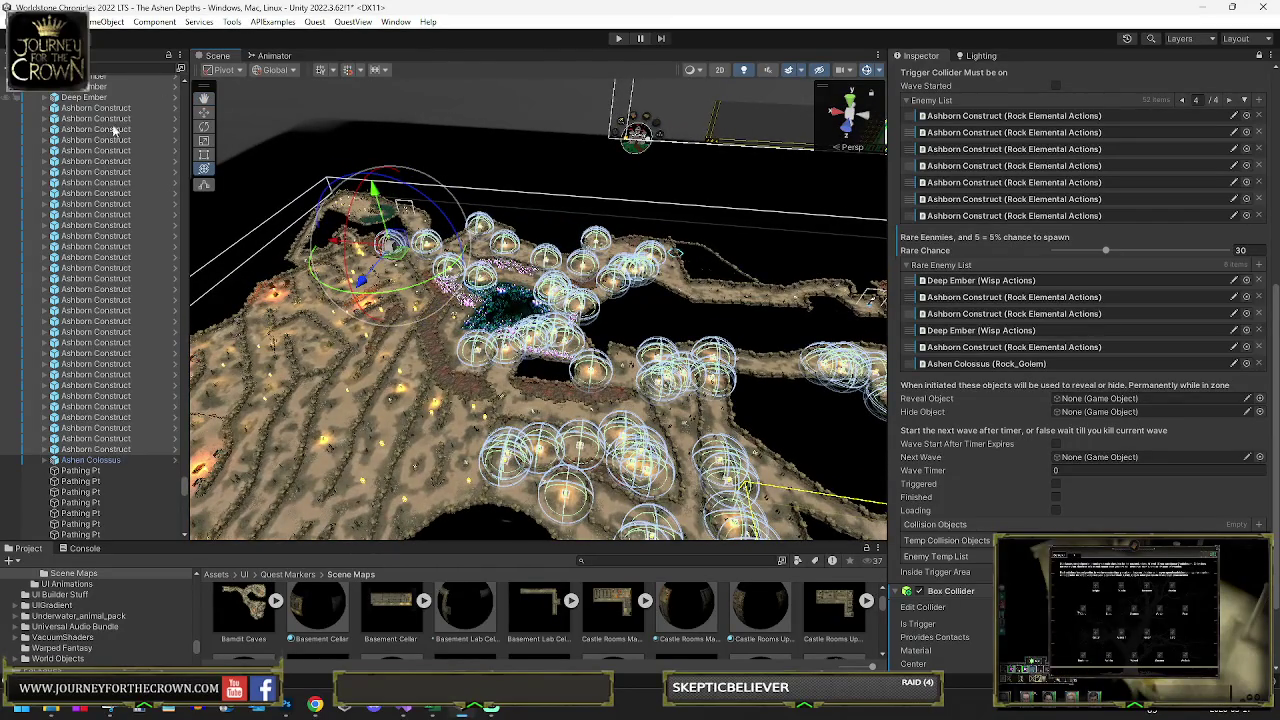
Step: Unpack AgroRange (1) via Prefab > Unpack, collapse its Aggro Range Script, and frame it
scroll(123, 115, up, 10)
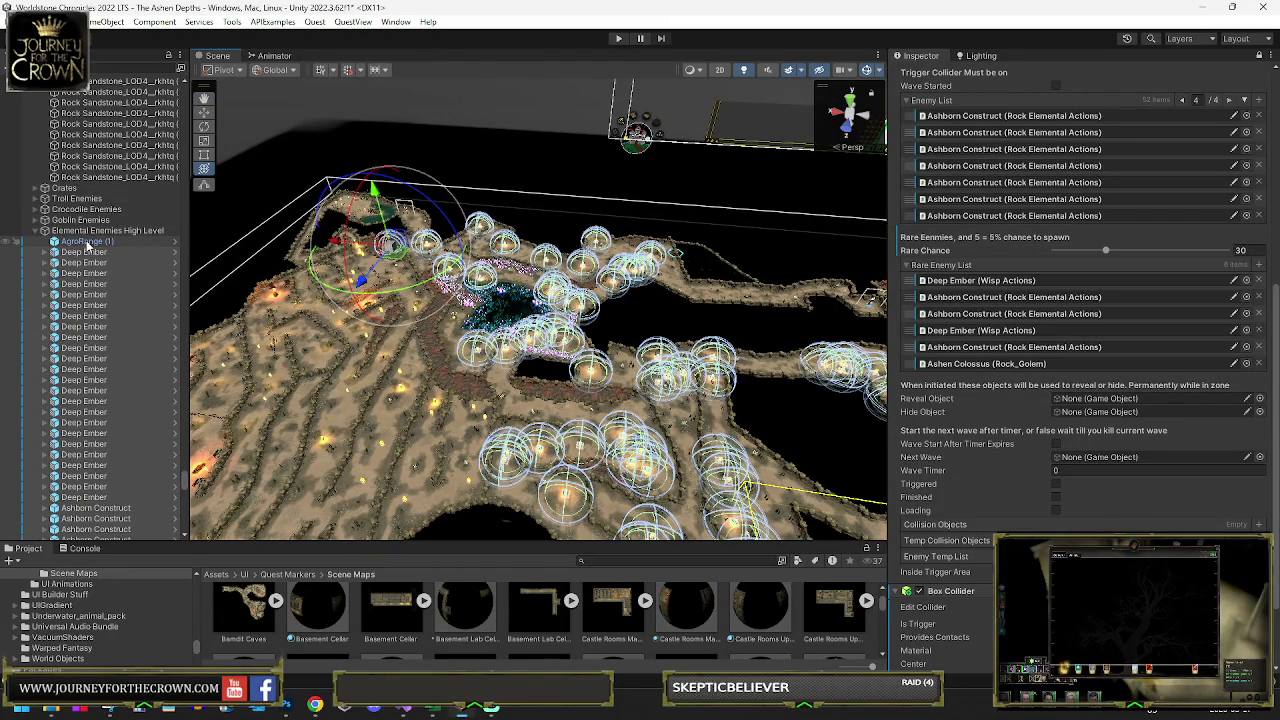
click(88, 244)
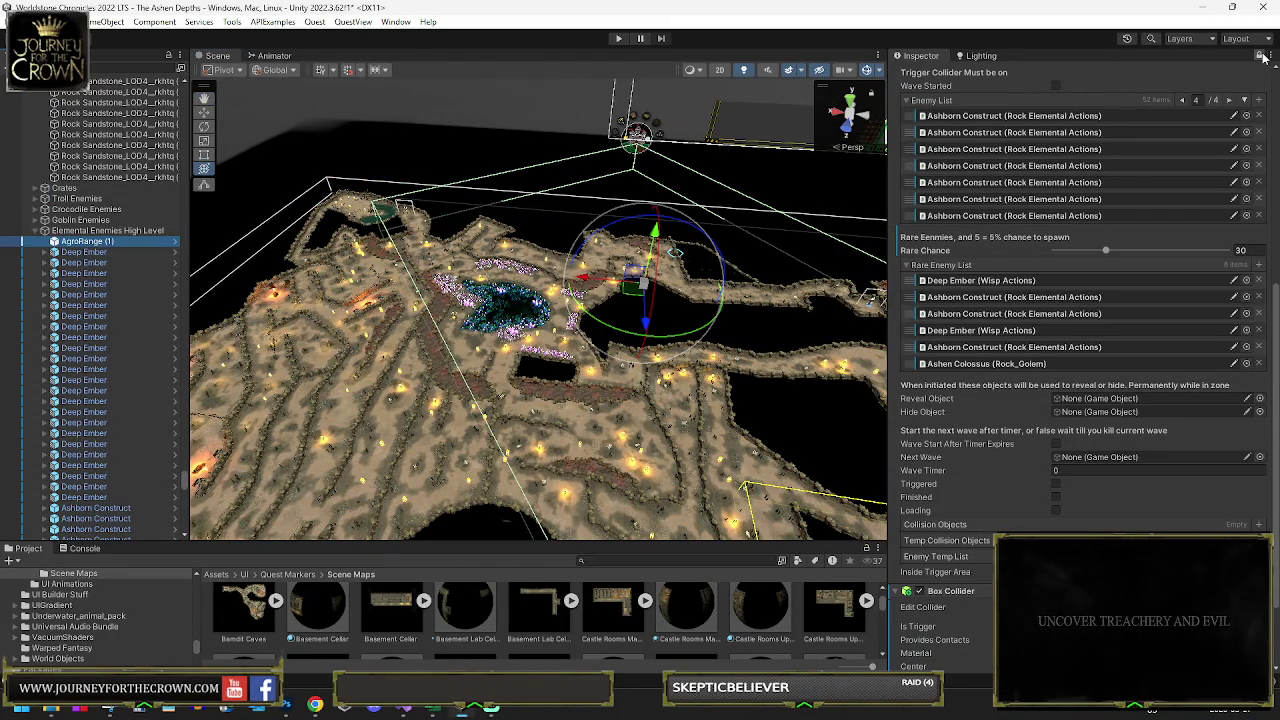
right_click(78, 248)
mouse_move(121, 328)
click(263, 435)
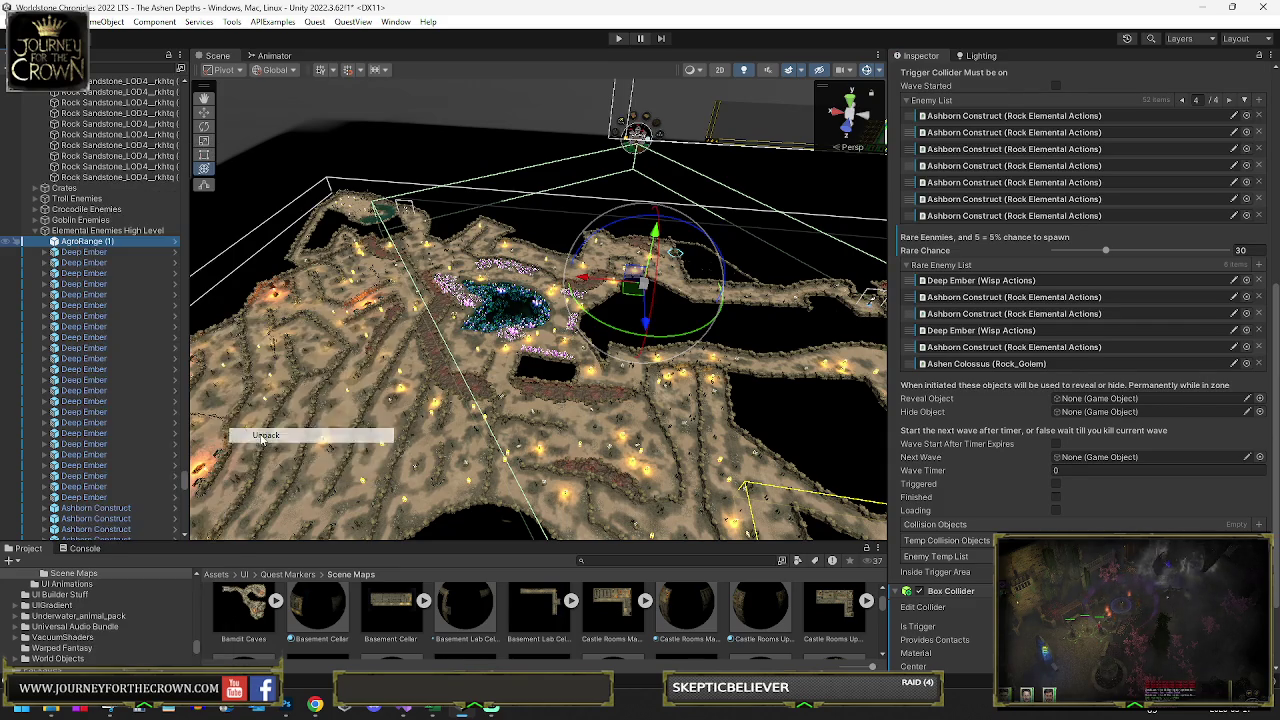
scroll(1025, 190, up, 10)
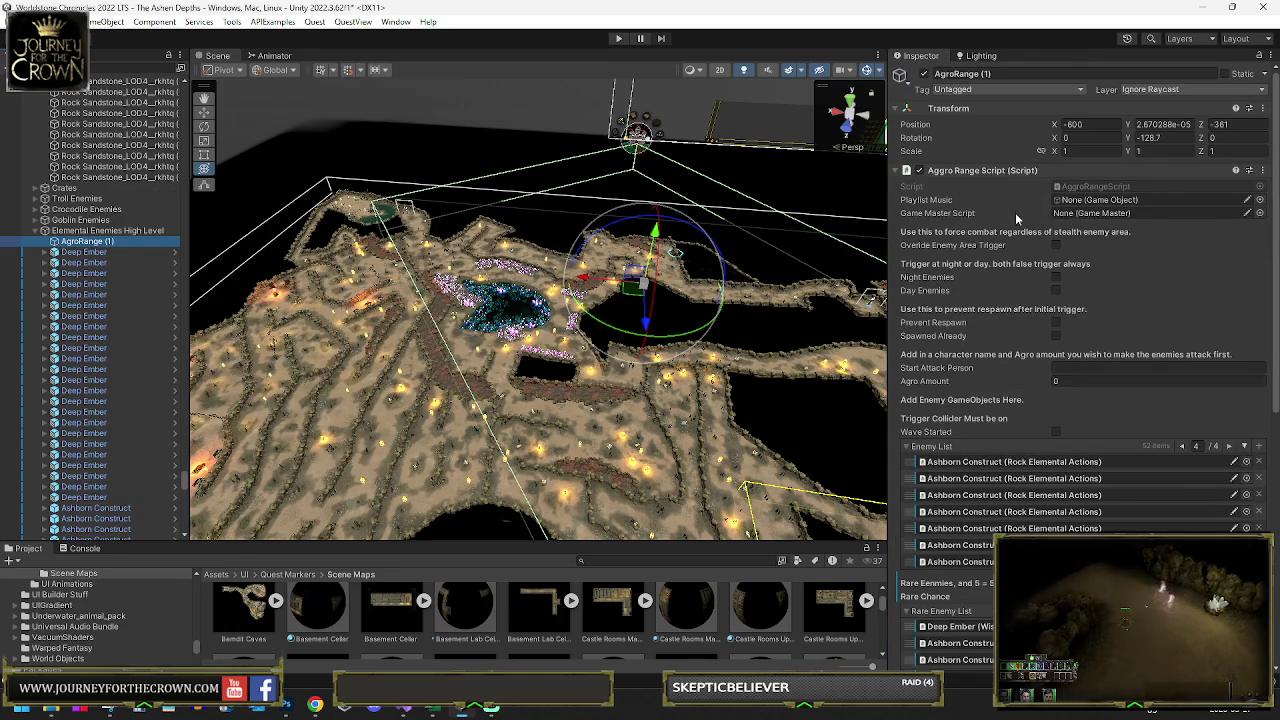
click(960, 170)
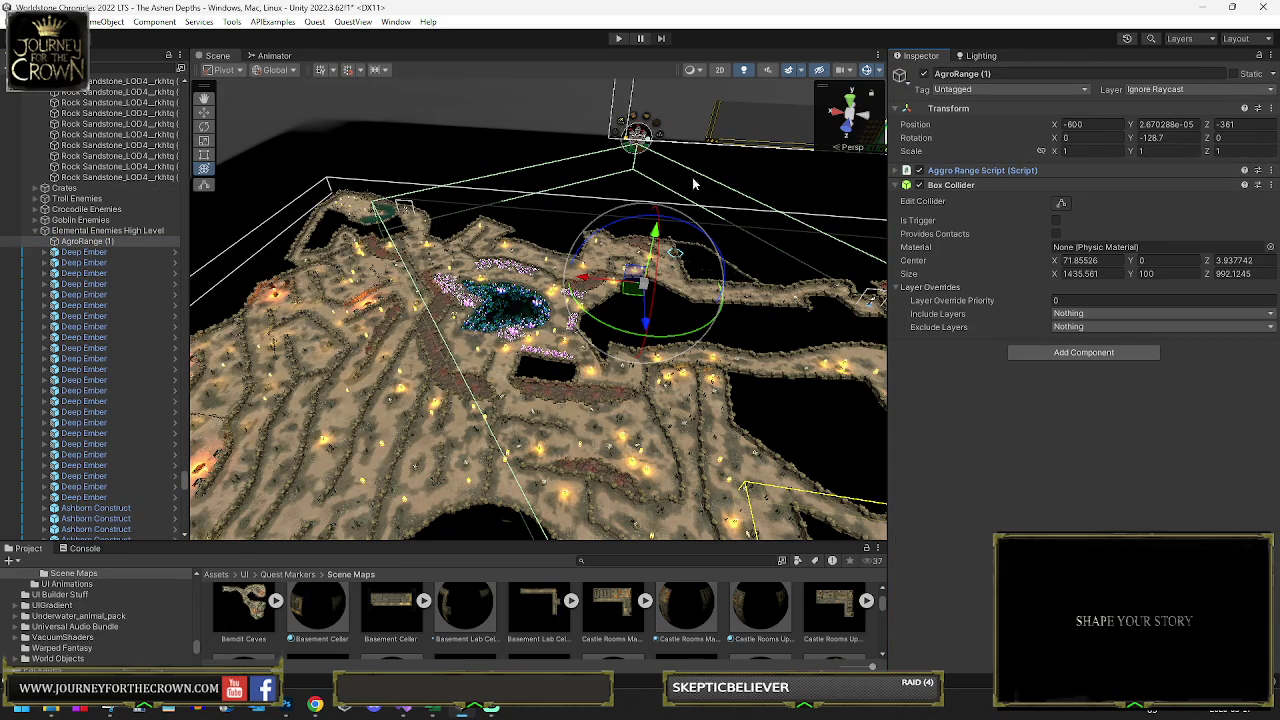
drag(599, 191, 660, 212)
double_click(80, 242)
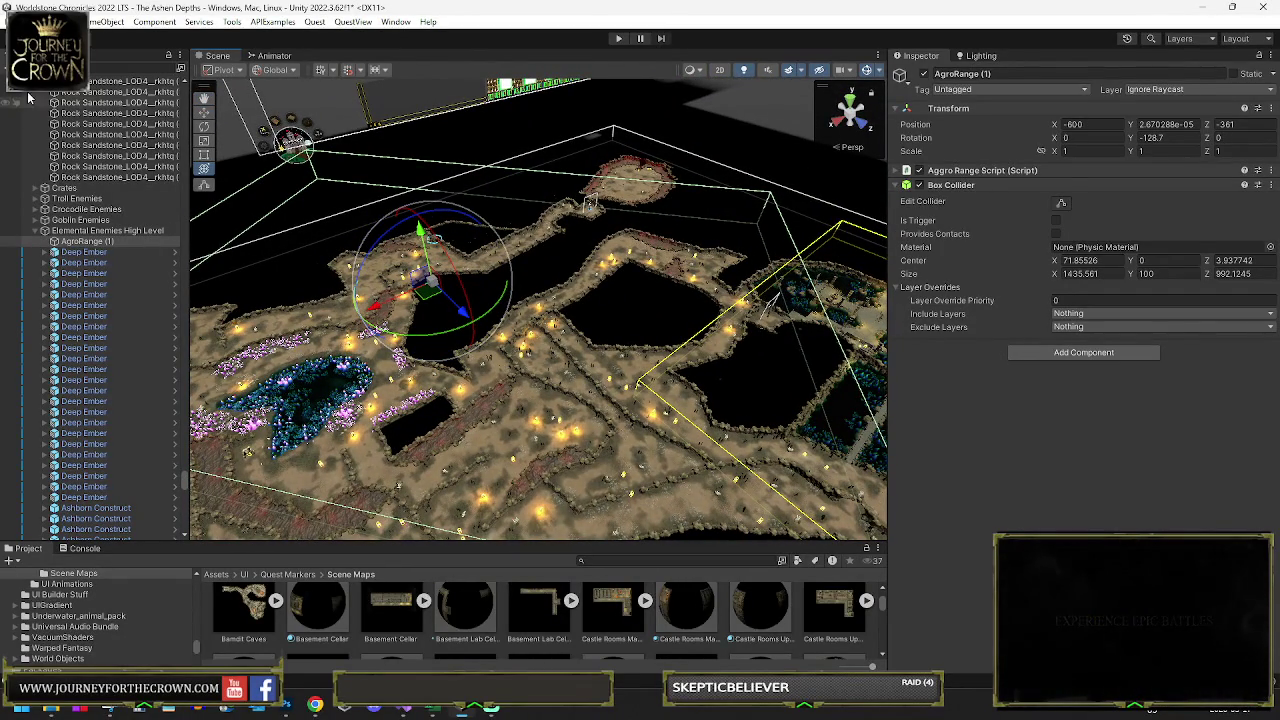
Step: Save The Ashen Depths scene, then select the Elemental Enemies High Level group
click(20, 21)
click(20, 90)
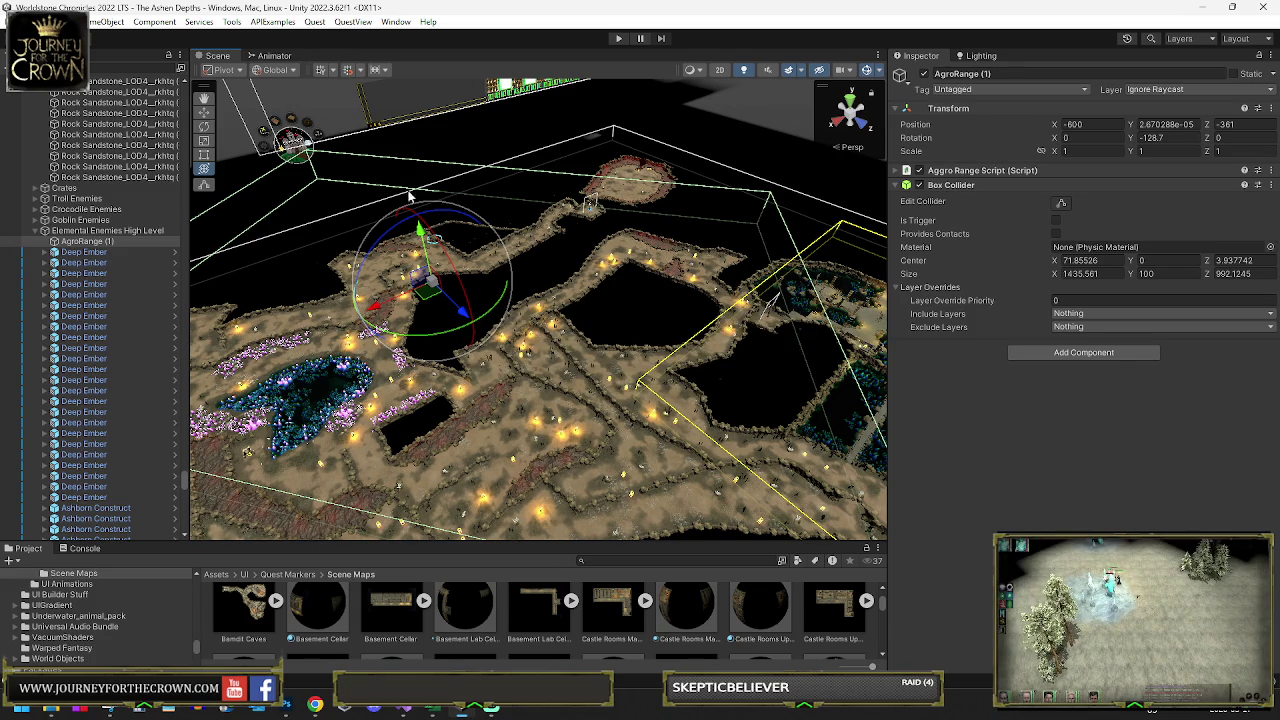
mouse_move(432, 222)
mouse_down()
mouse_move(797, 259)
mouse_move(905, 289)
mouse_move(330, 280)
mouse_move(619, 256)
mouse_move(410, 238)
mouse_up()
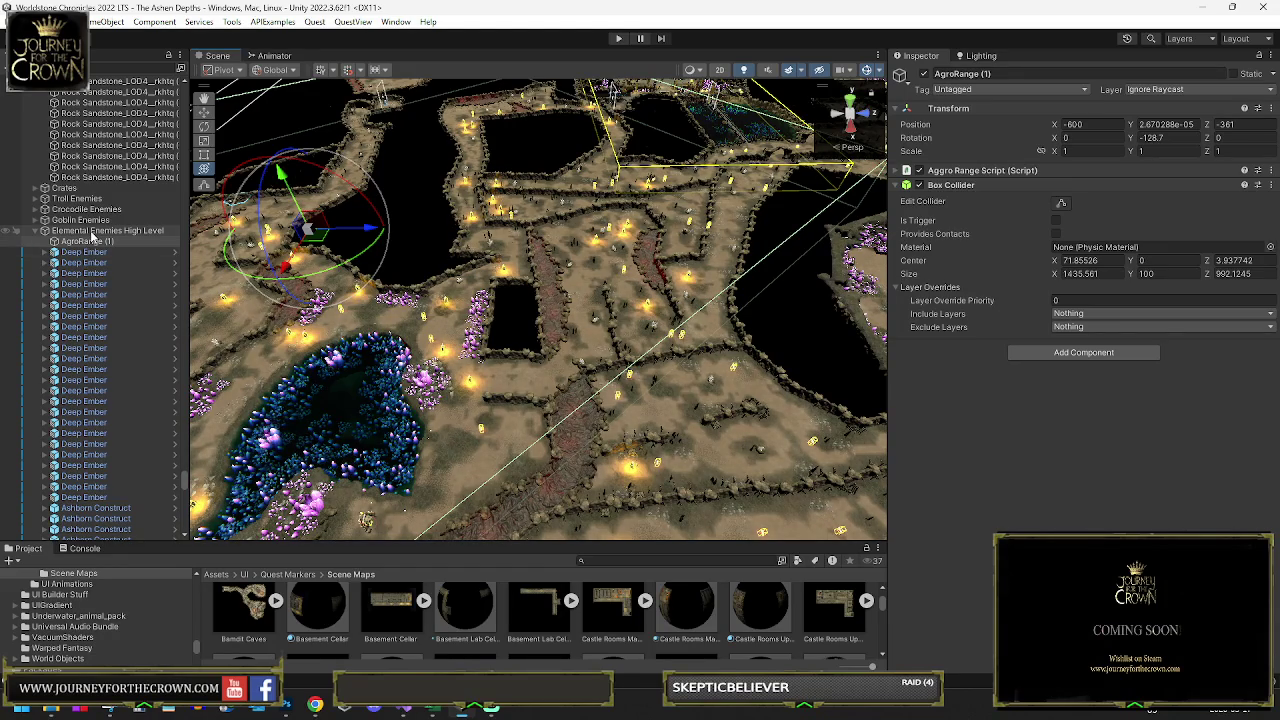
click(17, 229)
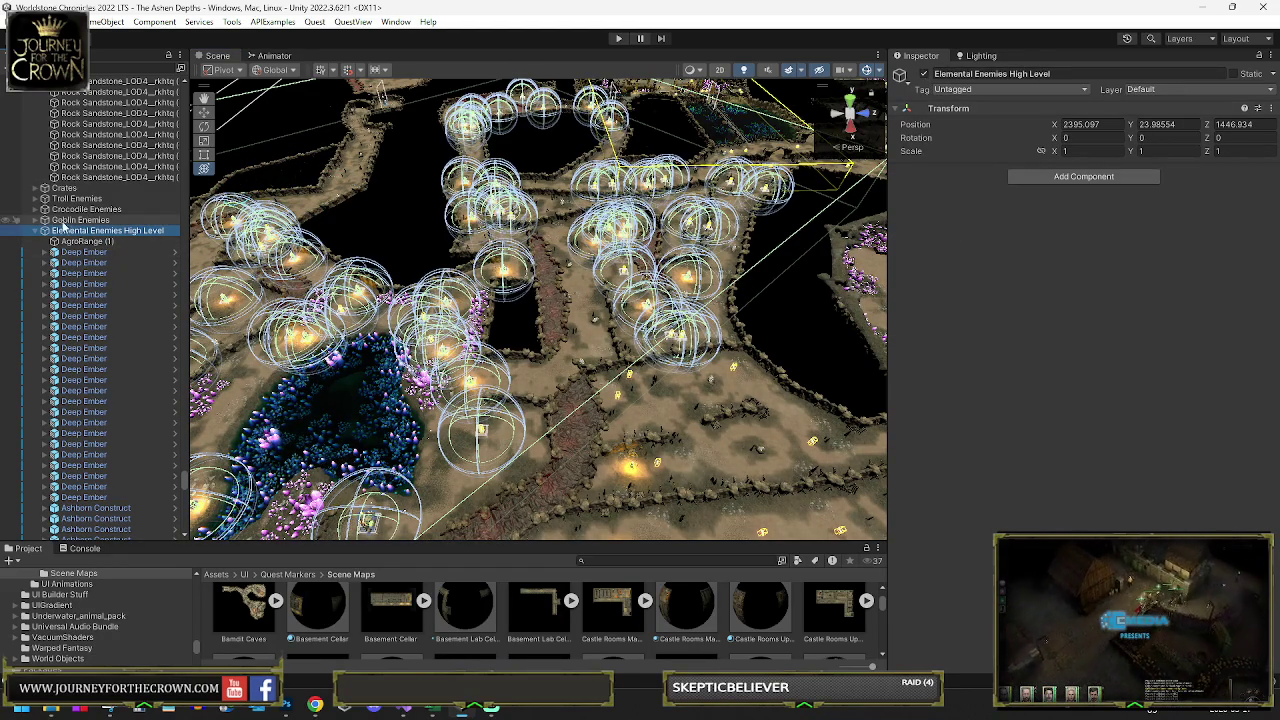
right_click(88, 237)
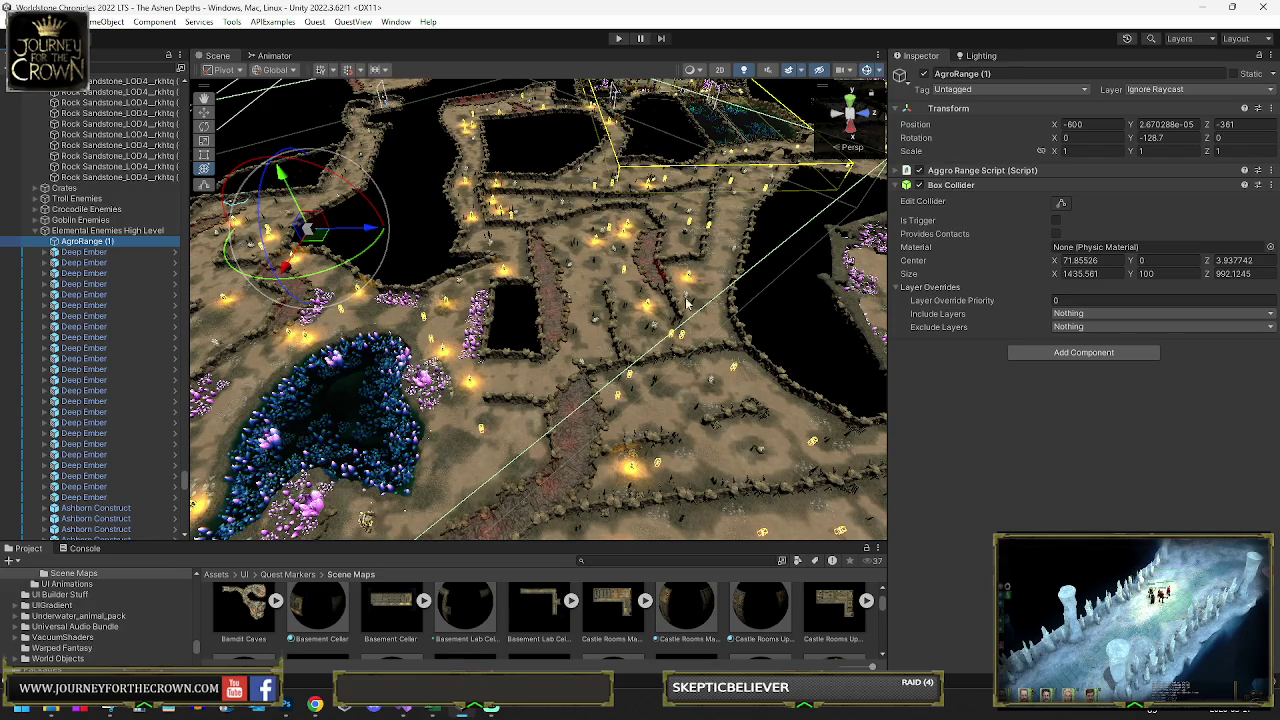
mouse_move(797, 348)
mouse_down()
mouse_move(772, 367)
mouse_move(700, 340)
mouse_up()
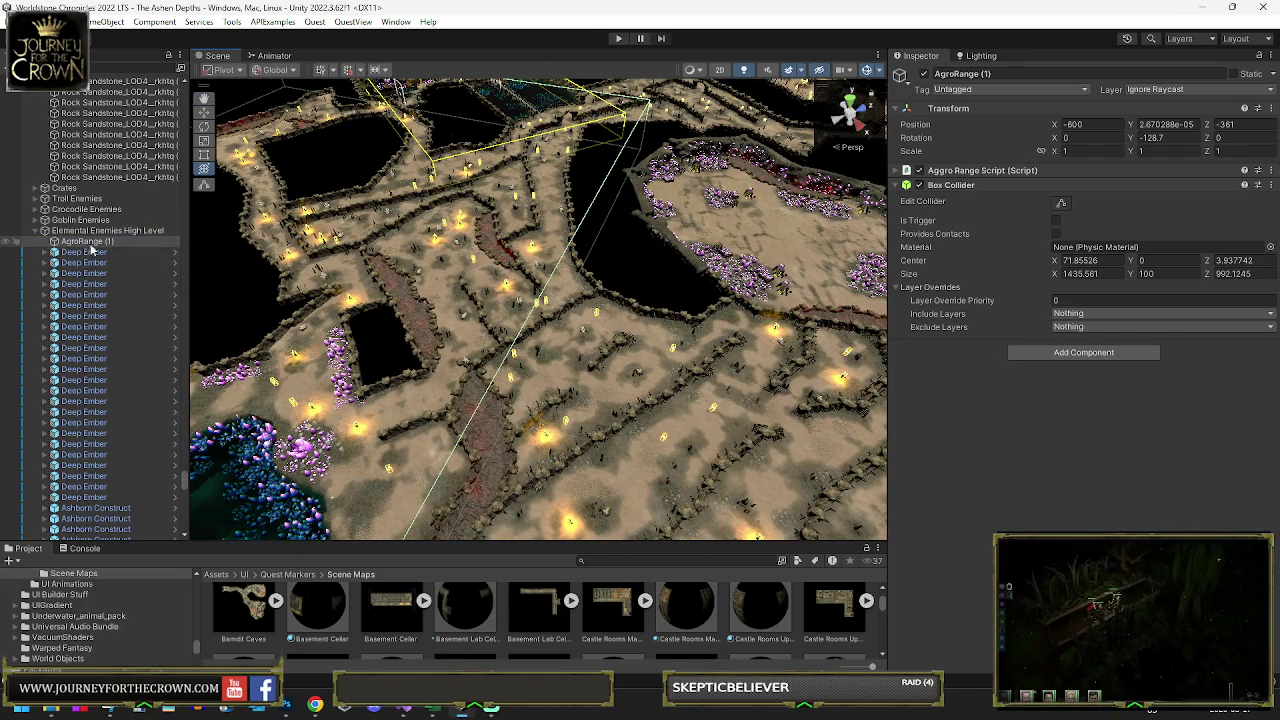
scroll(90, 413, down, 5)
scroll(90, 413, up, 8)
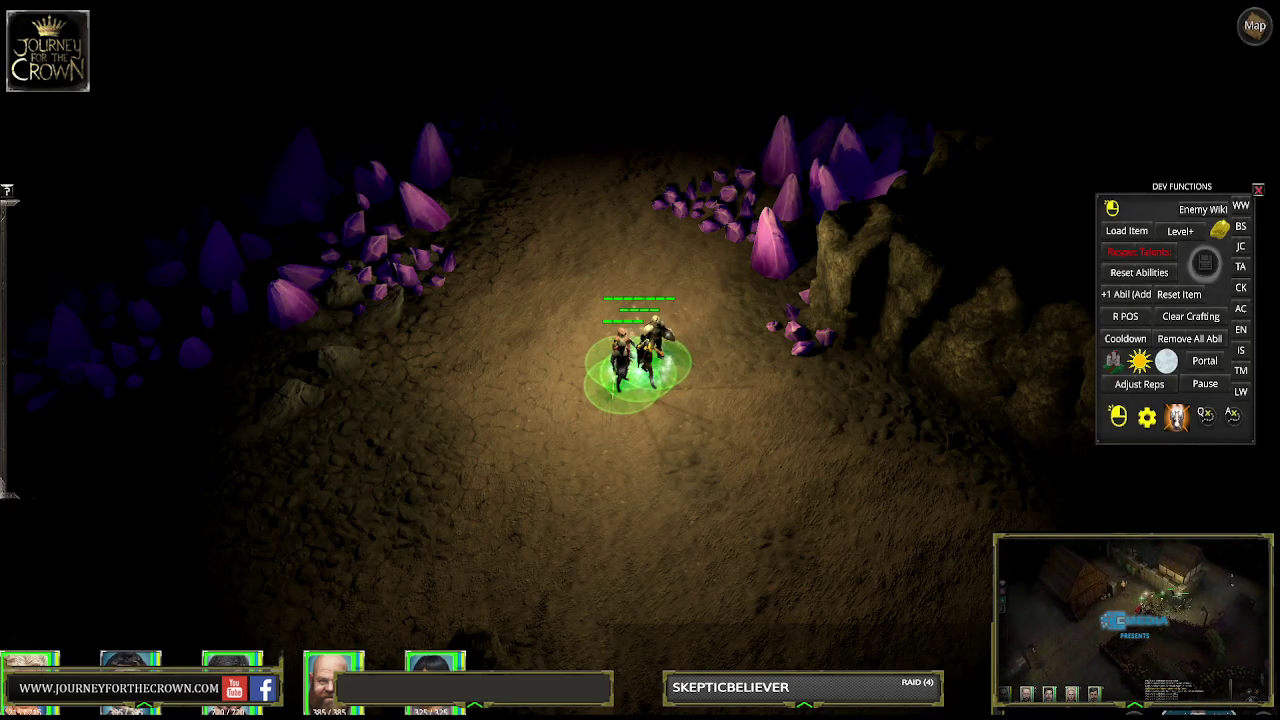
Step: Turn on the Stats overlay in the Game view during play mode
click(1224, 2)
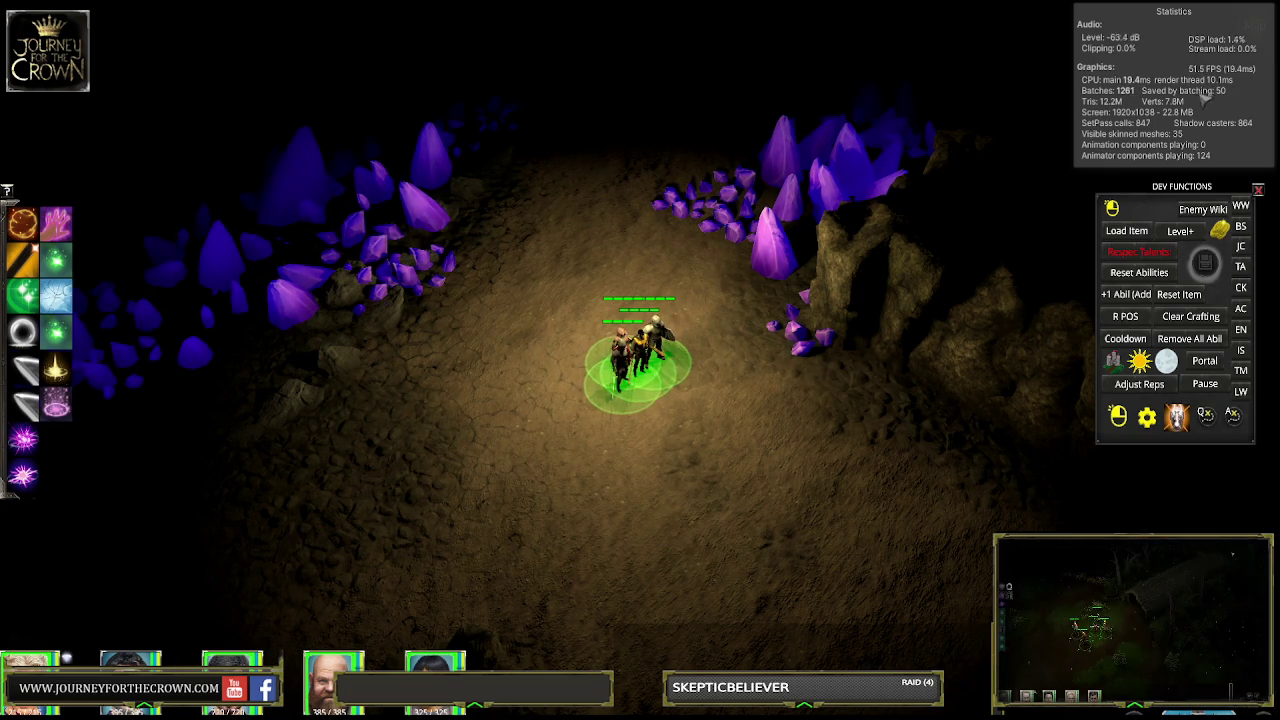
Step: Move the party further up the cave to the lone character, then stop the play-test
mouse_move(516, 229)
mouse_down()
mouse_move(700, 400)
mouse_move(702, 534)
mouse_up()
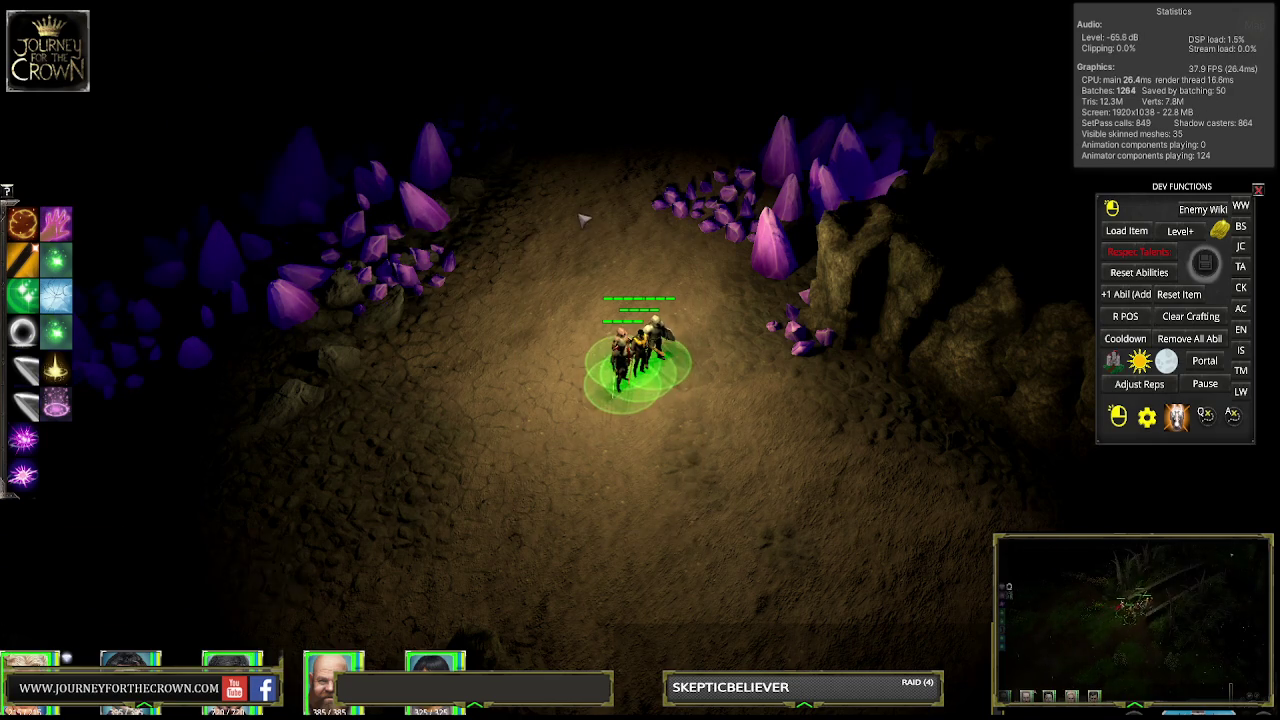
right_click(577, 216)
drag(574, 140, 760, 455)
key(Up)
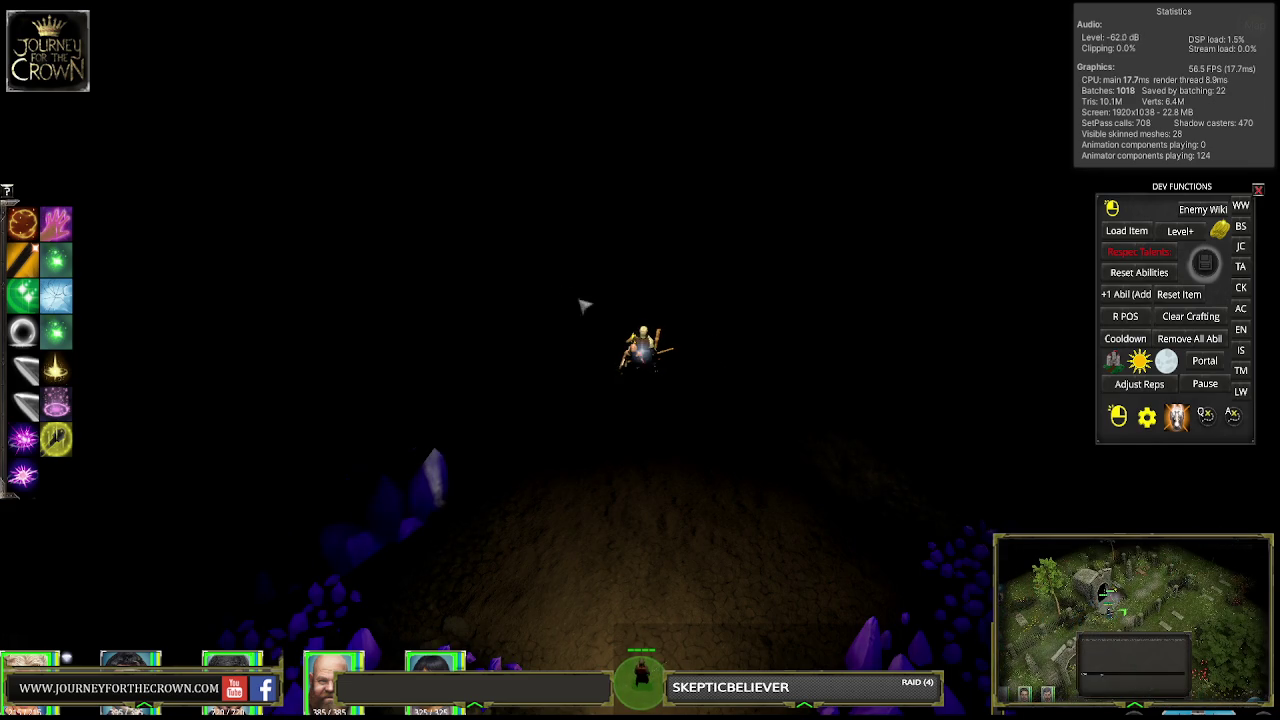
click(606, 320)
key(Down)
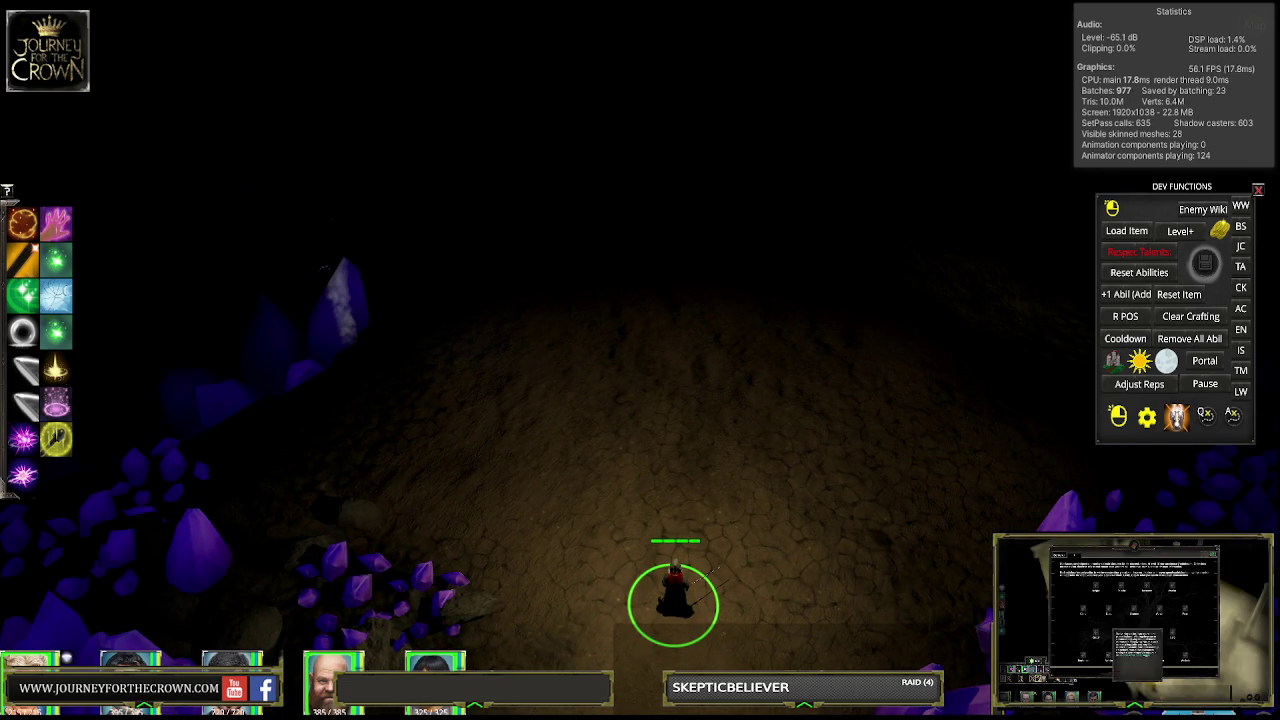
key(ctrl+p)
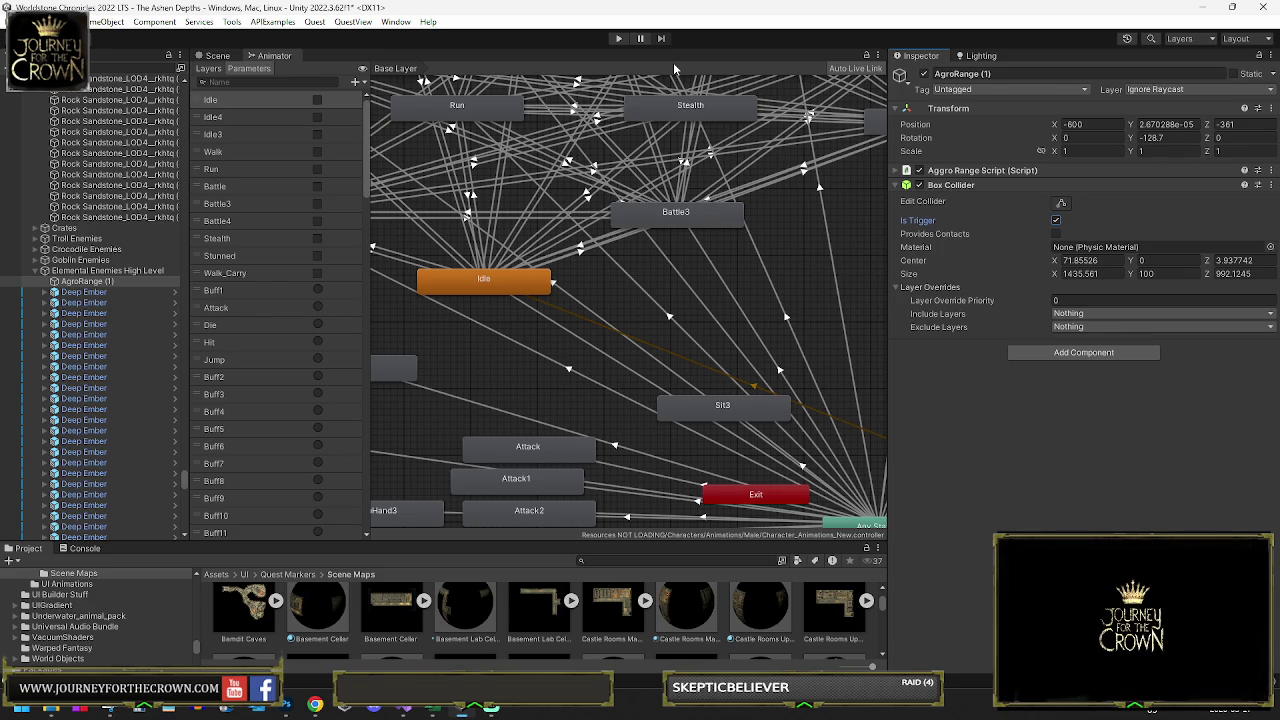
Step: Return to the Scene view, zoom onto the crystal pool and orbit out to the wider maze
click(220, 56)
scroll(284, 314, up, 5)
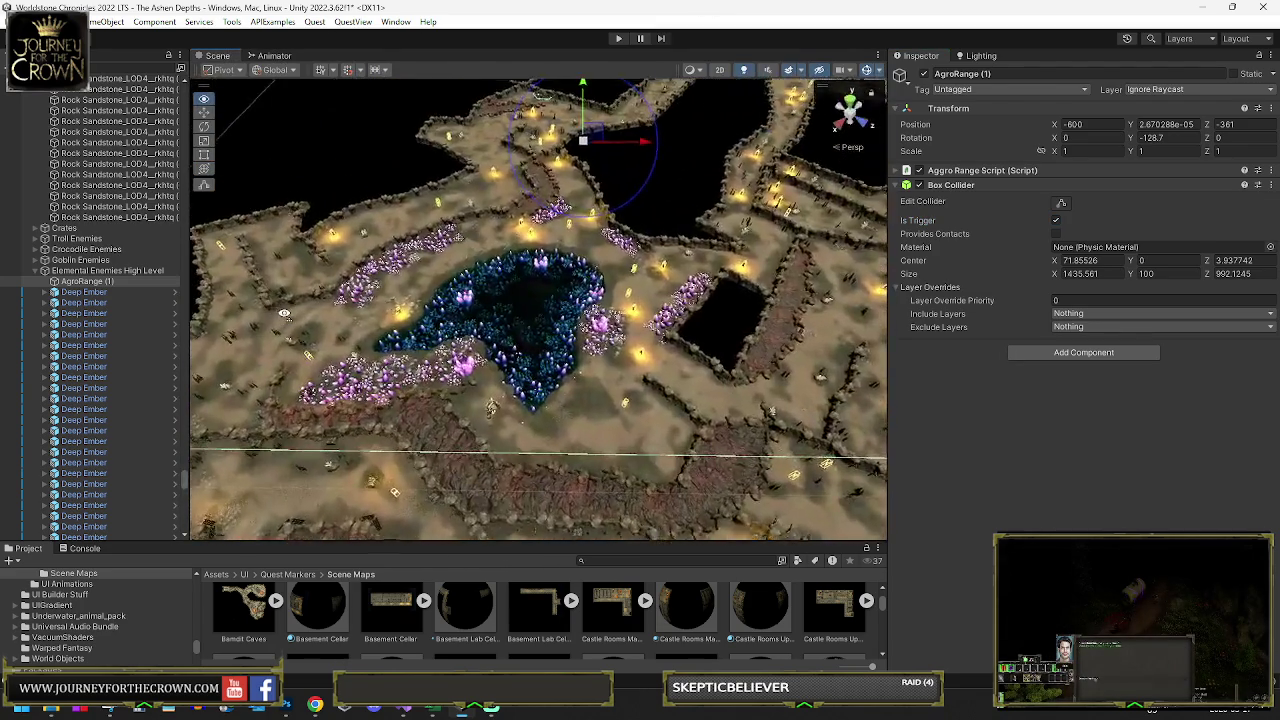
scroll(284, 314, up, 8)
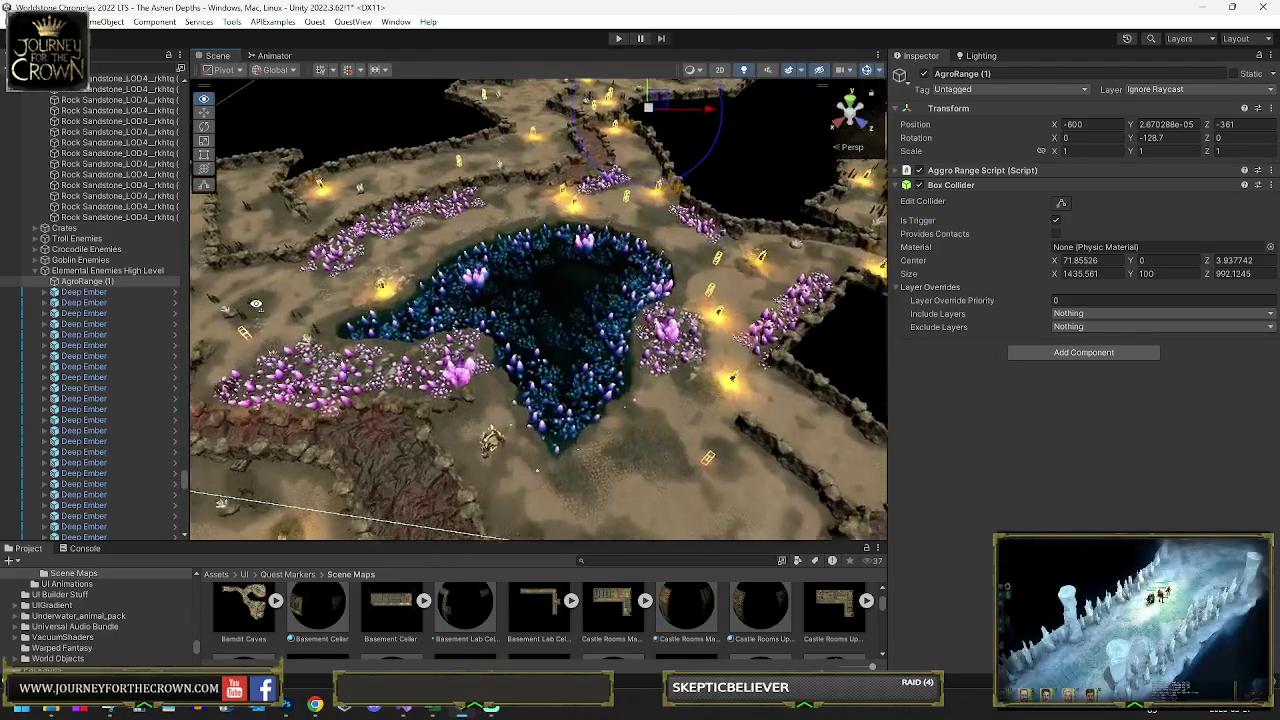
mouse_move(253, 311)
mouse_down()
mouse_move(681, 220)
mouse_move(722, 245)
mouse_move(457, 286)
mouse_move(428, 262)
mouse_move(309, 236)
mouse_up()
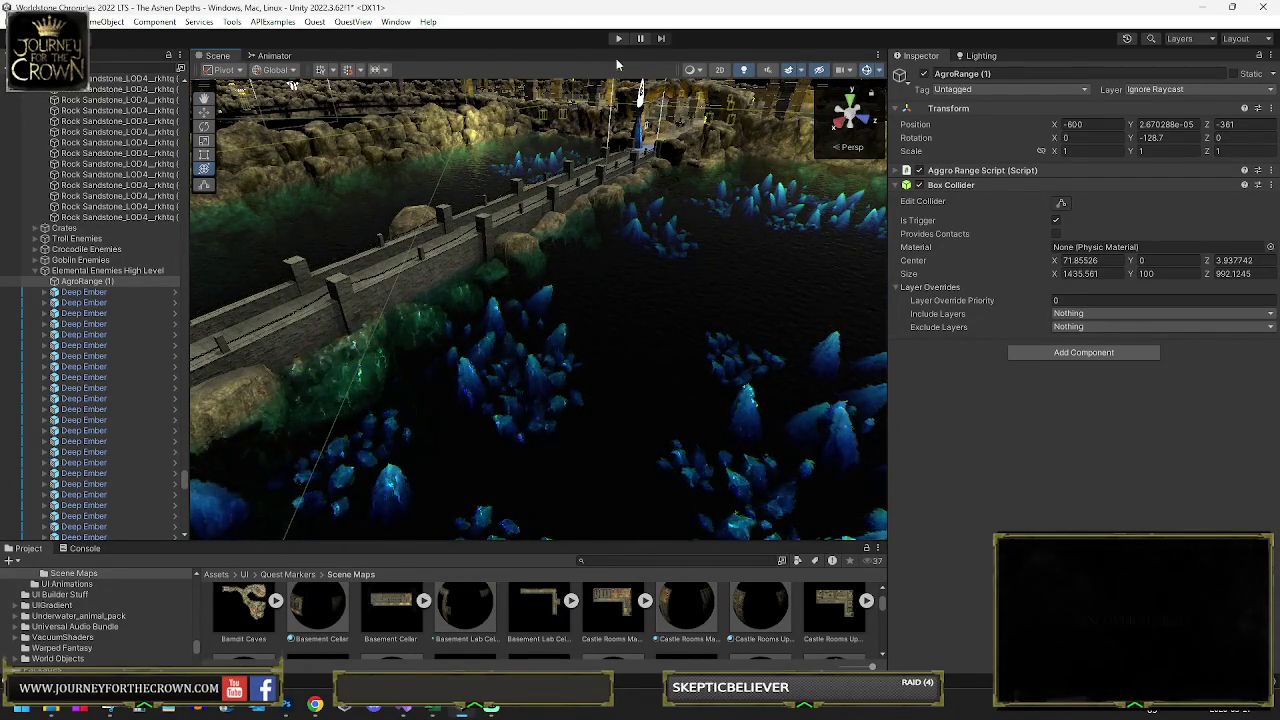
key(alt+f)
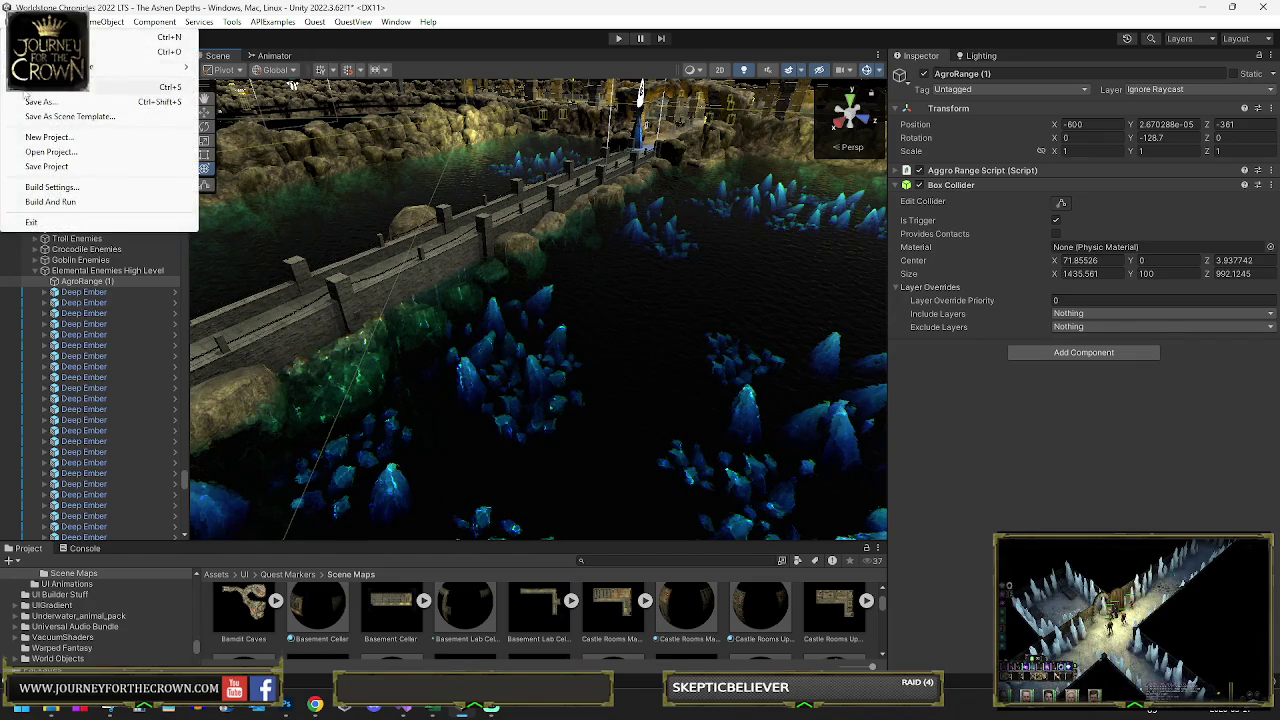
Step: Save the cave scene with Ctrl+S and switch to the browser showing Twitch
key(Escape)
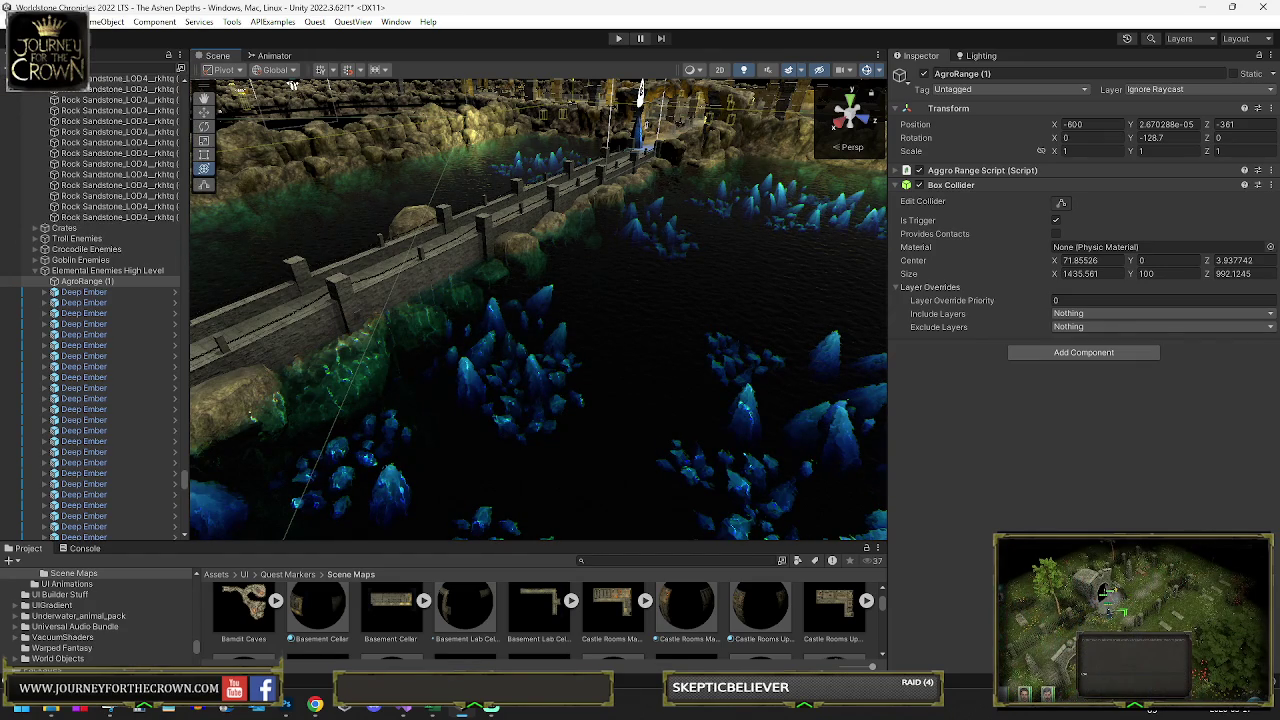
key(ctrl+s)
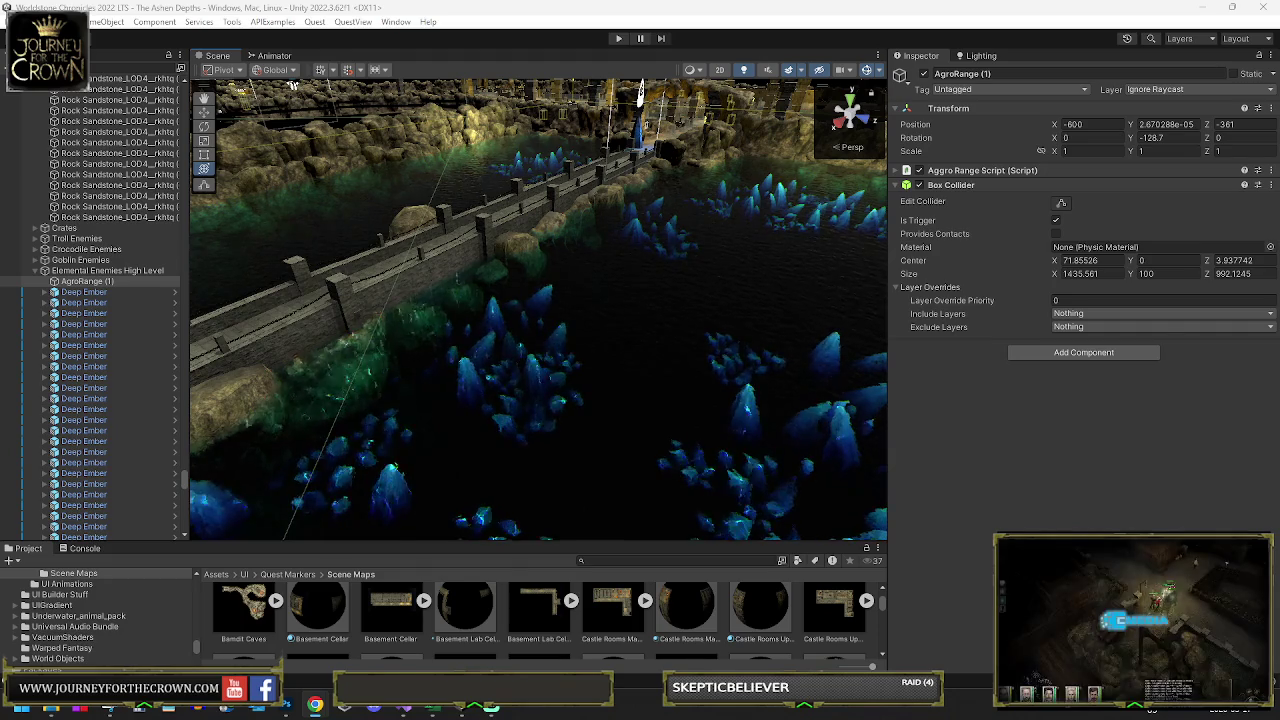
key(alt+Tab)
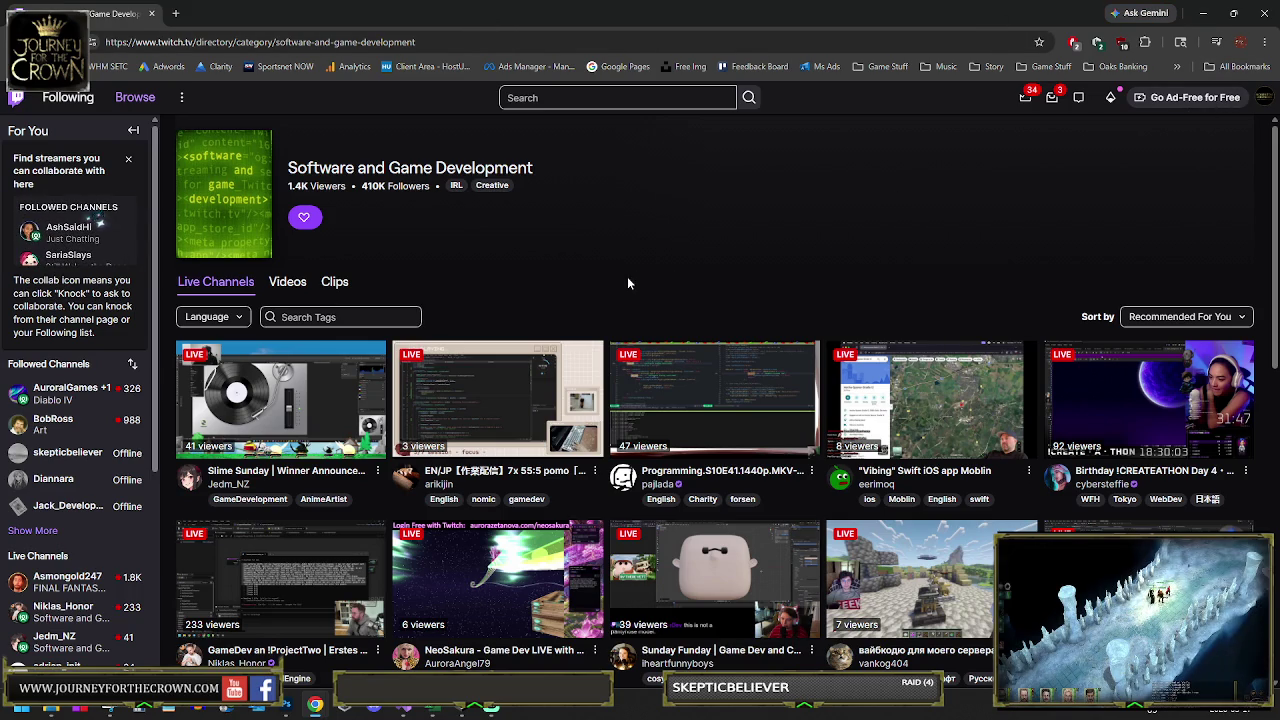
Step: Filter the Software and Game Development live channels by the 'unity' tag and browse the results
click(315, 317)
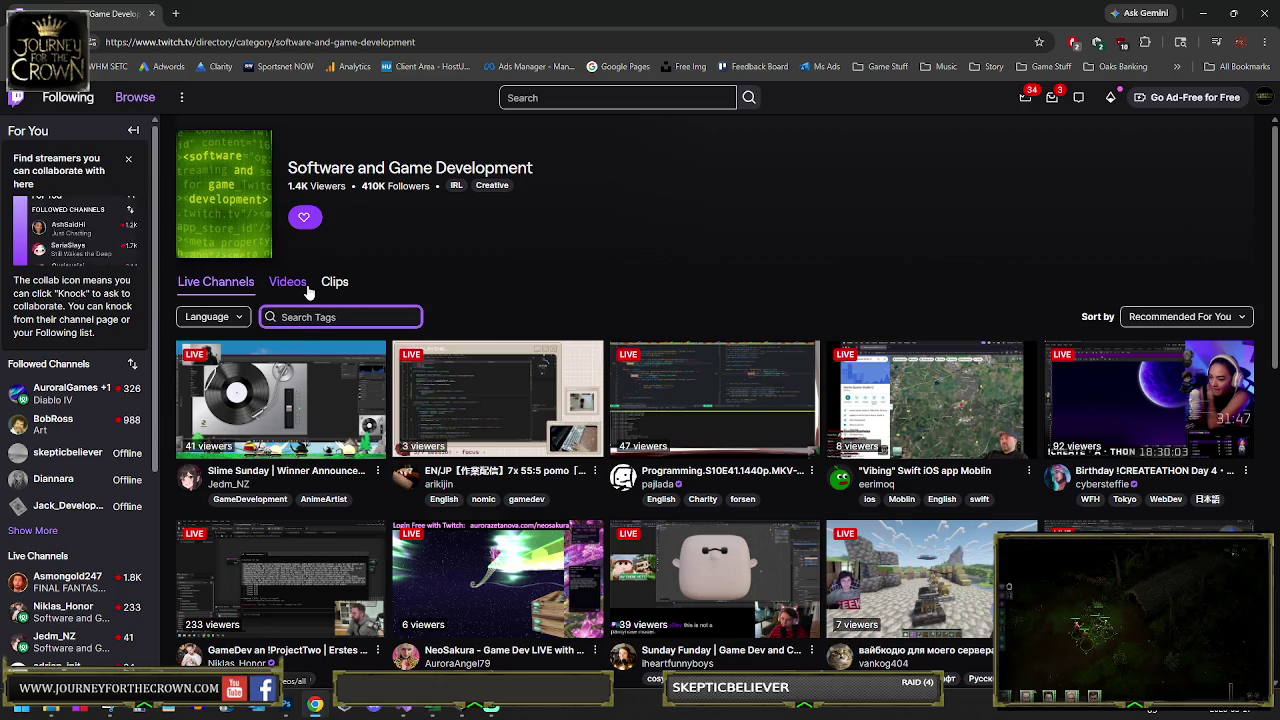
text(unity)
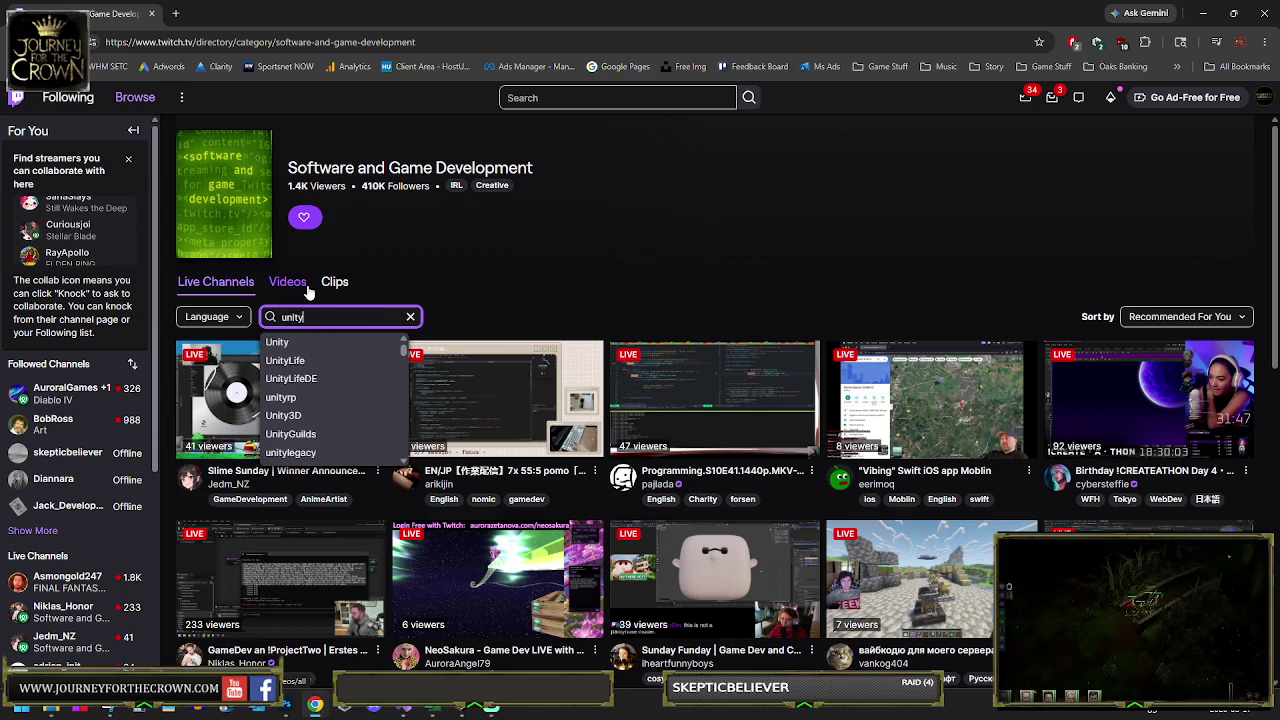
click(277, 344)
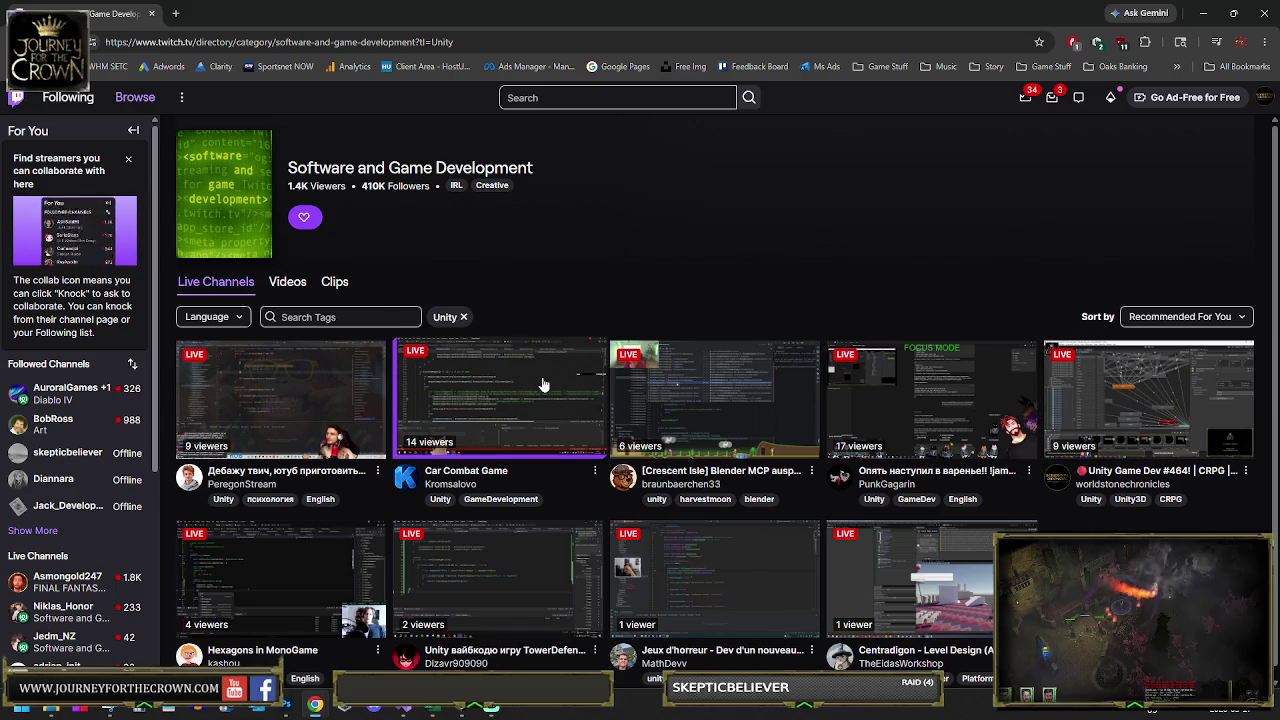
scroll(543, 385, down, 1)
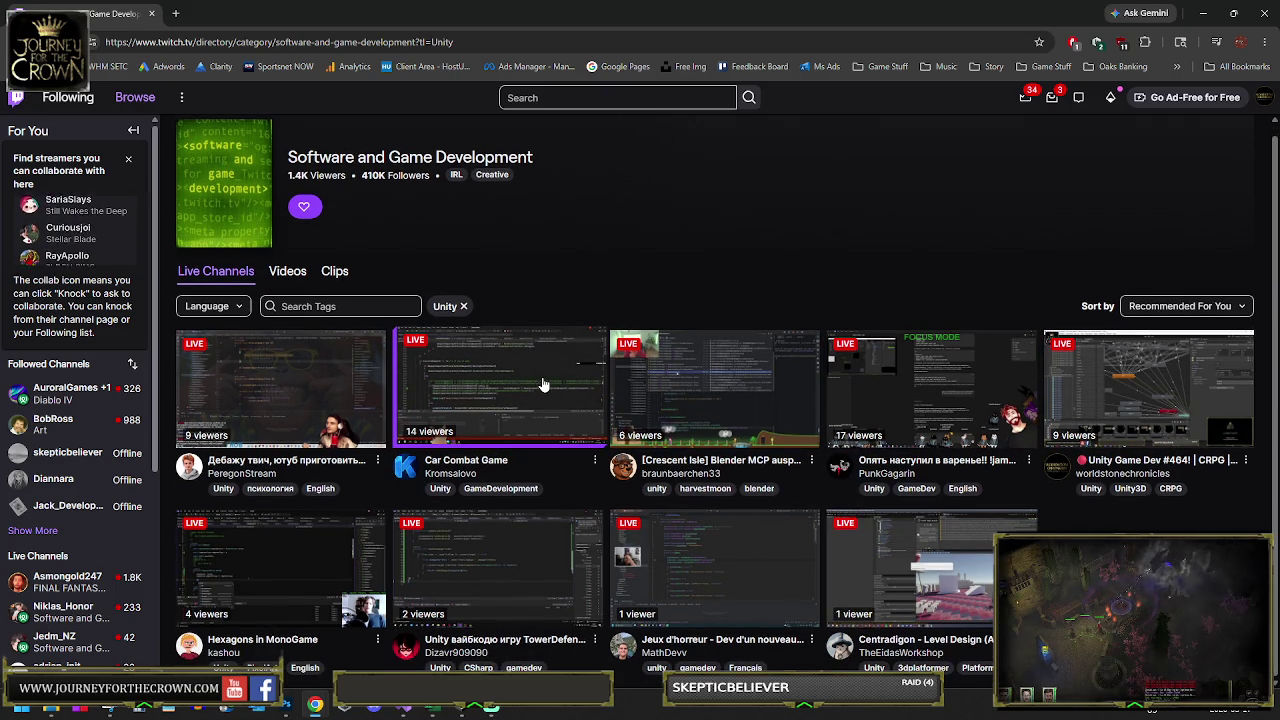